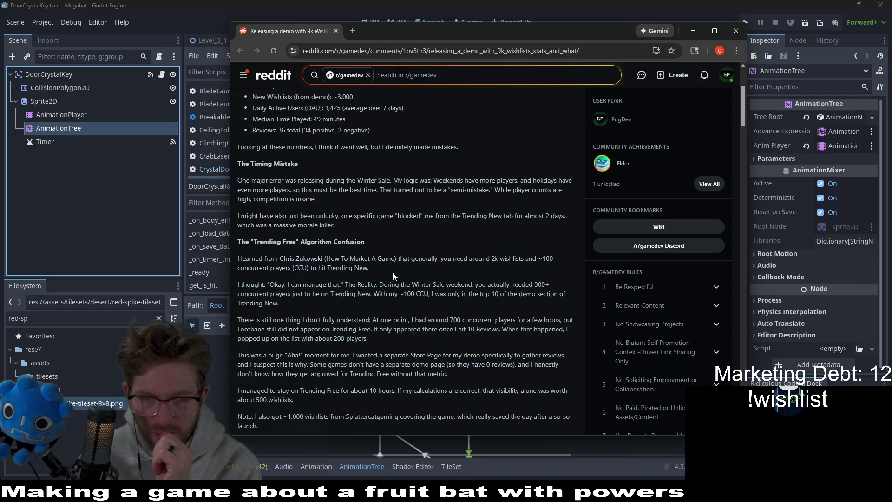
Step: Finish reading the post and close Chrome to get back to the Godot DoorCrystalKey script
{"action": "triple_click", "coordinate": [319, 259]}
{"action": "left_click", "coordinate": [320, 258]}
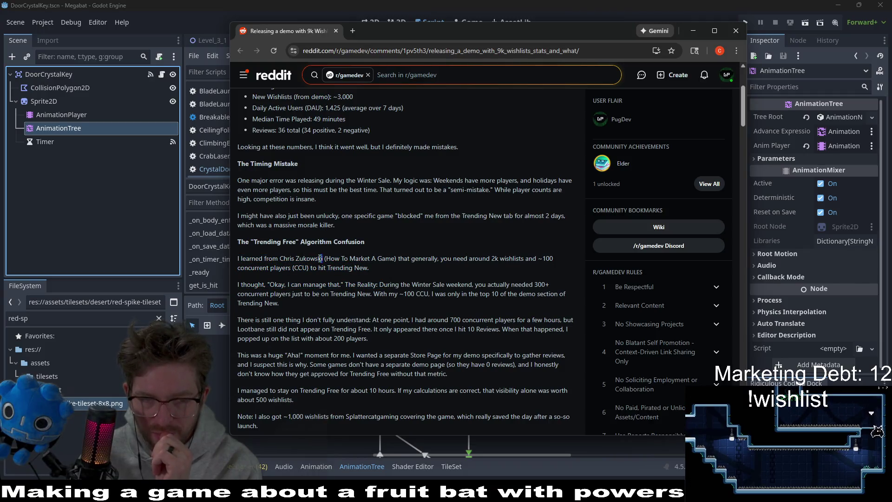
{"action": "left_click_drag", "start_coordinate": [320, 258], "coordinate": [290, 259]}
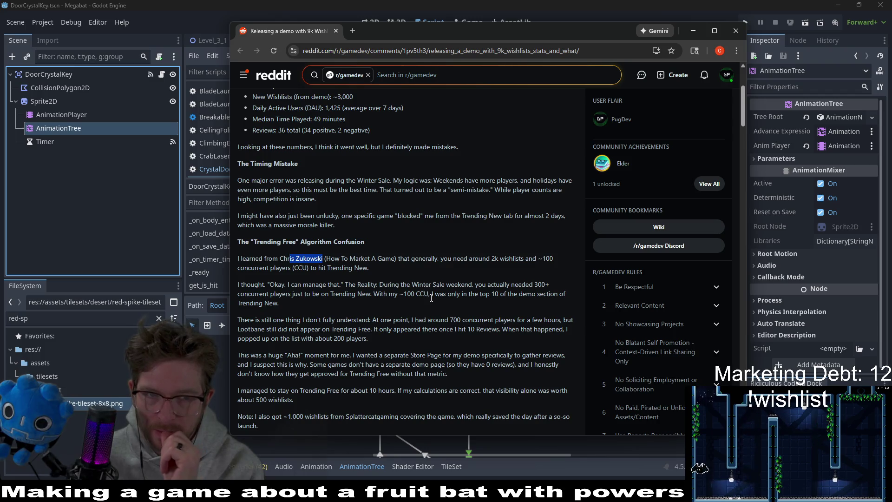
{"action": "left_click", "coordinate": [432, 258]}
{"action": "scroll", "coordinate": [435, 261], "scroll_direction": "down", "scroll_amount": 2}
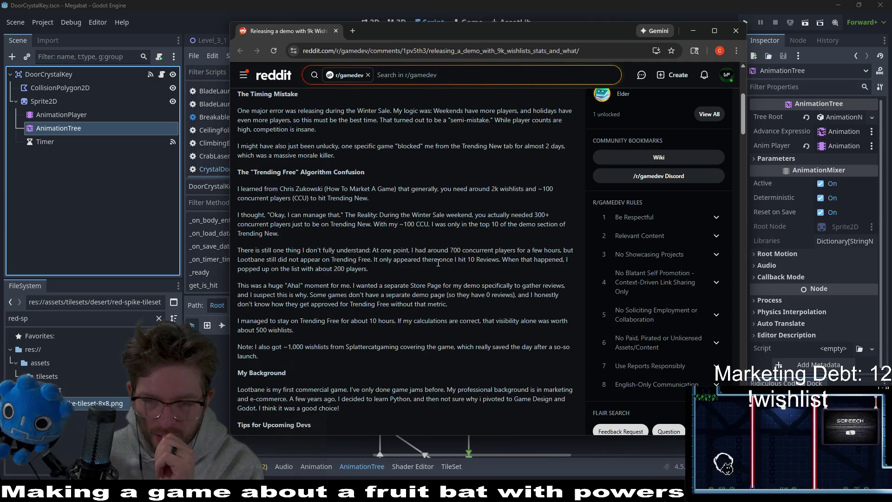
{"action": "scroll", "coordinate": [421, 334], "scroll_direction": "up", "scroll_amount": 5}
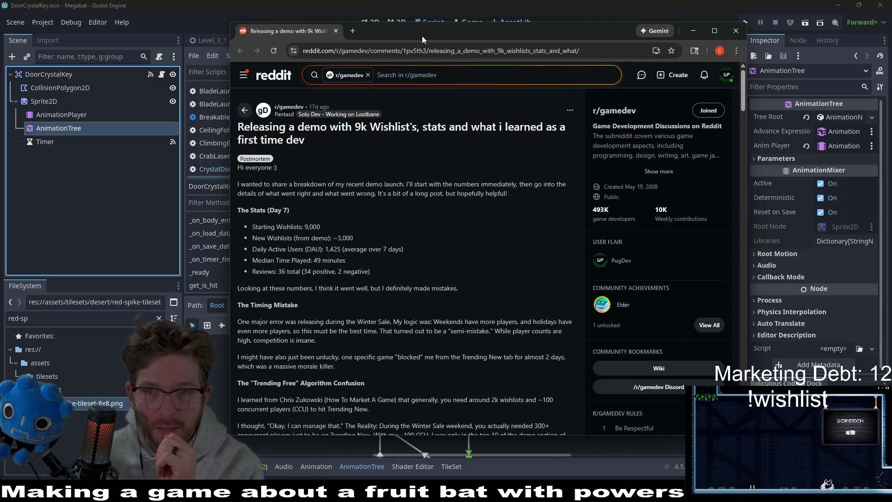
{"action": "left_click", "coordinate": [736, 30]}
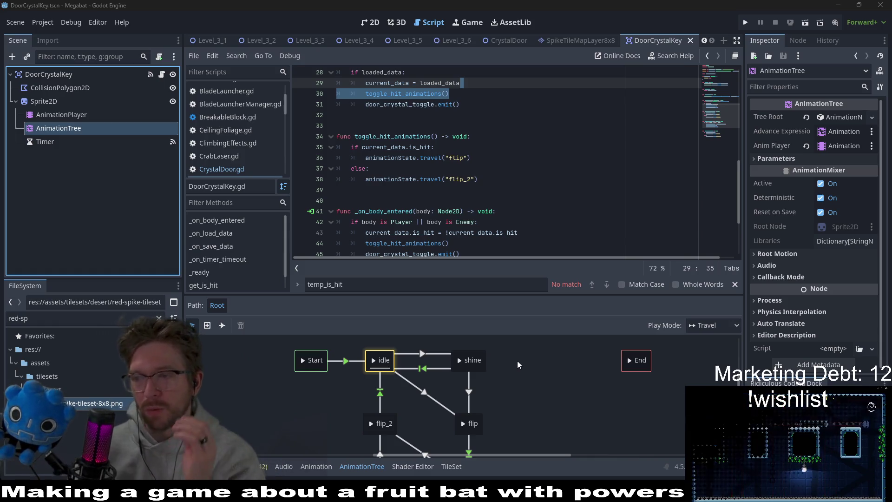
{"action": "left_click", "coordinate": [524, 381]}
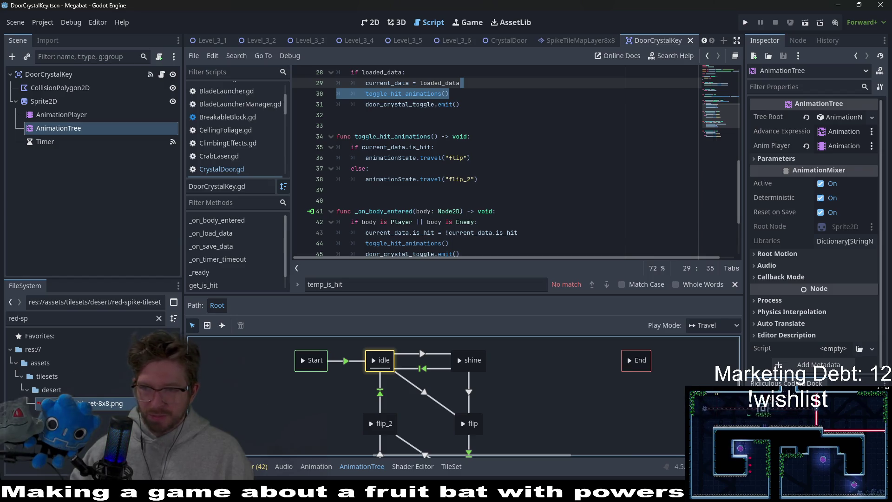
{"action": "key", "text": "alt+Tab"}
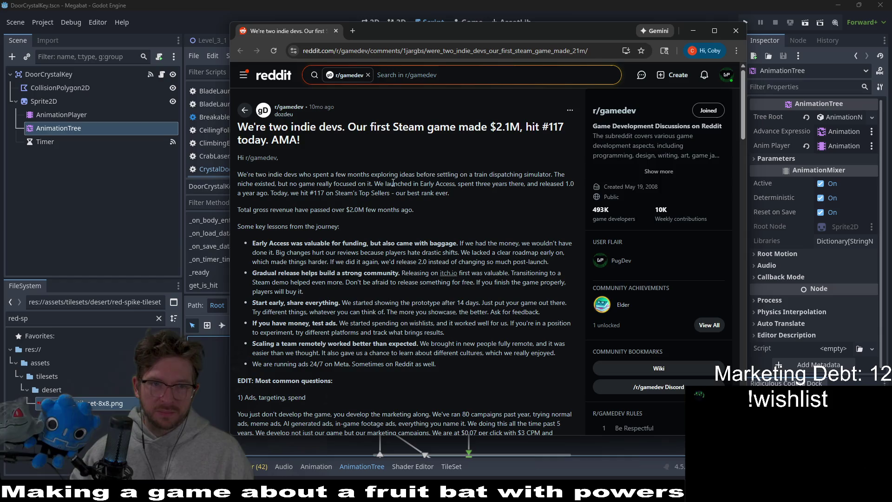
Step: Autoscroll into the AMA and highlight the Start early, test ads and remote team bullets
{"action": "middle_click", "coordinate": [426, 167]}
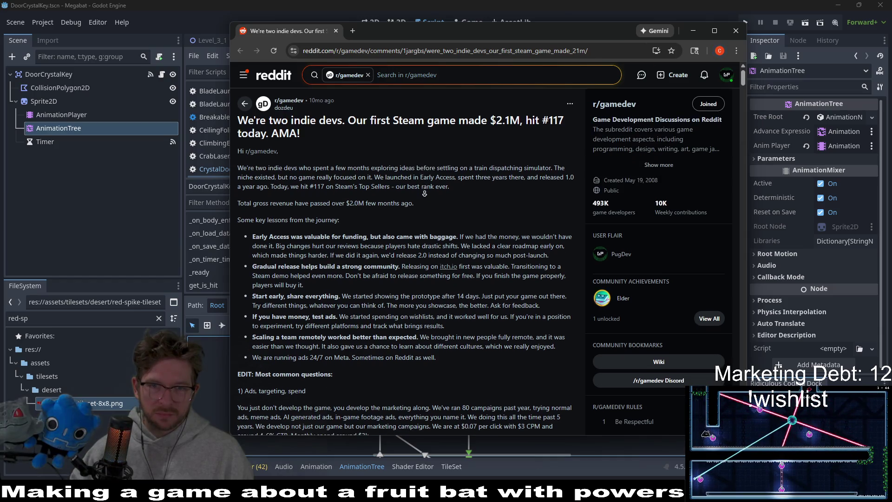
{"action": "middle_click", "coordinate": [426, 192]}
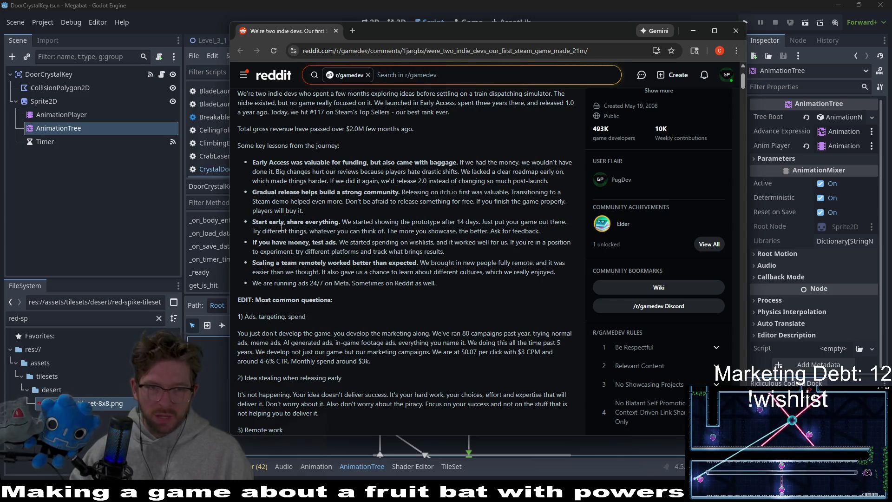
{"action": "left_click_drag", "start_coordinate": [253, 222], "coordinate": [343, 222]}
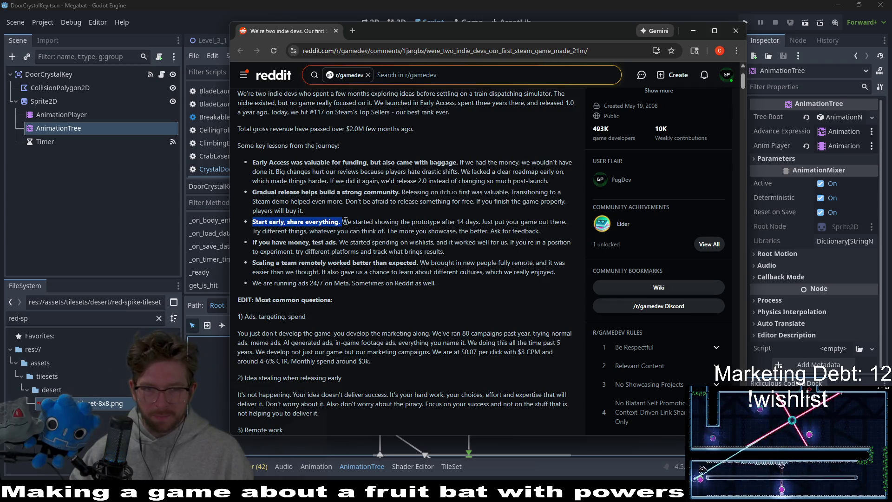
{"action": "left_click", "coordinate": [443, 224]}
{"action": "scroll", "coordinate": [489, 180], "scroll_direction": "up", "scroll_amount": 1}
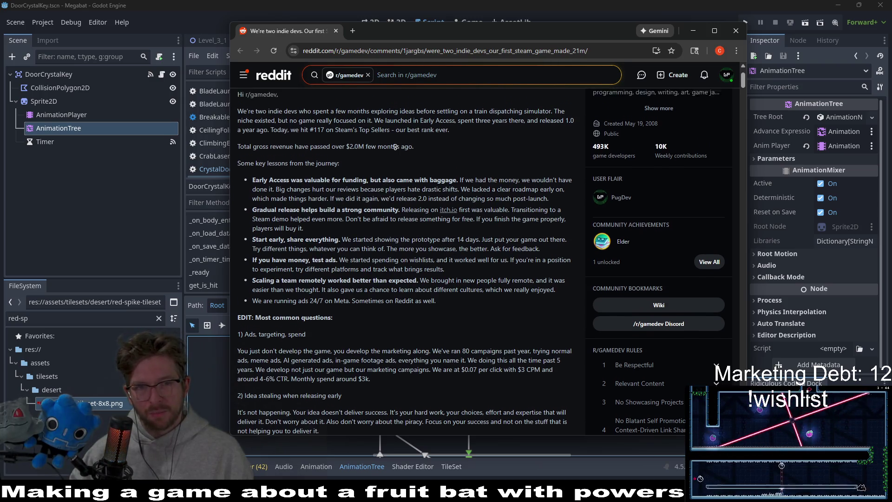
{"action": "mouse_move", "coordinate": [267, 116]}
{"action": "left_mouse_down"}
{"action": "mouse_move", "coordinate": [290, 152]}
{"action": "mouse_move", "coordinate": [446, 274]}
{"action": "left_mouse_up"}
{"action": "left_click", "coordinate": [451, 308]}
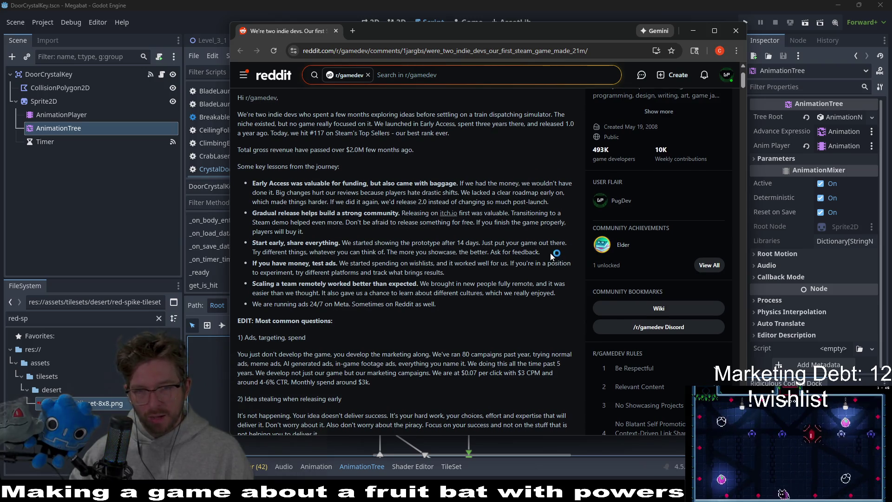
{"action": "left_click_drag", "start_coordinate": [551, 256], "coordinate": [253, 242]}
{"action": "left_click_drag", "start_coordinate": [340, 242], "coordinate": [262, 244]}
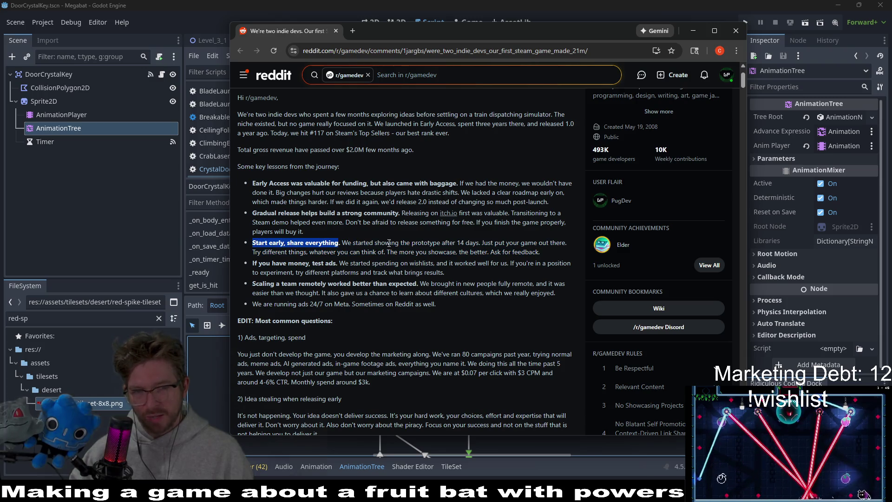
{"action": "left_click_drag", "start_coordinate": [339, 262], "coordinate": [250, 262]}
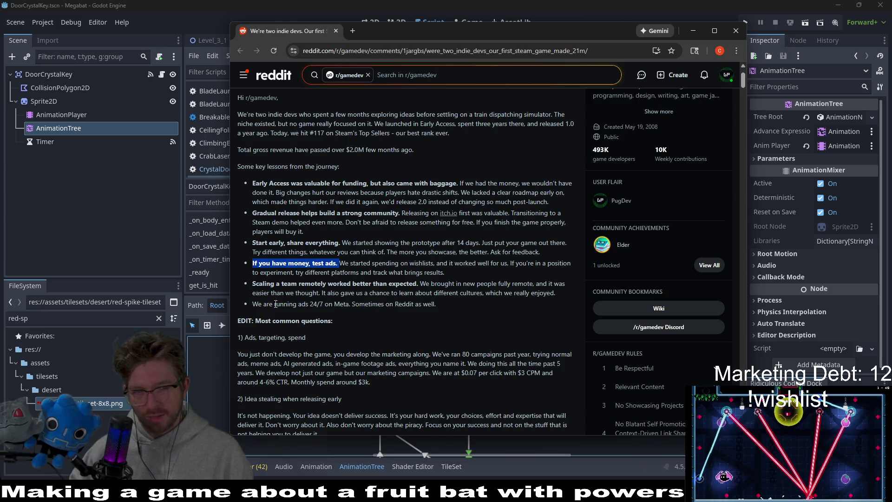
{"action": "left_click_drag", "start_coordinate": [269, 293], "coordinate": [359, 282]}
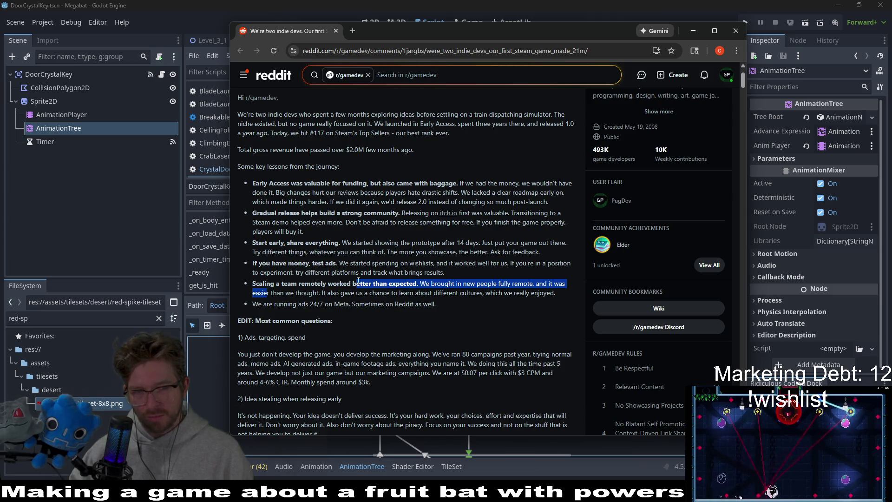
{"action": "left_click", "coordinate": [428, 286]}
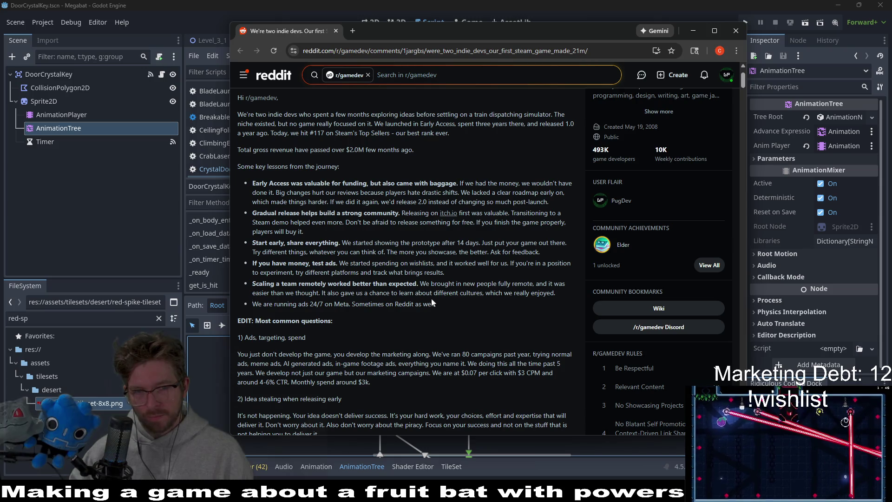
{"action": "mouse_move", "coordinate": [432, 297]}
{"action": "left_mouse_down"}
{"action": "mouse_move", "coordinate": [555, 285]}
{"action": "mouse_move", "coordinate": [253, 287]}
{"action": "left_mouse_up"}
{"action": "left_click", "coordinate": [537, 295]}
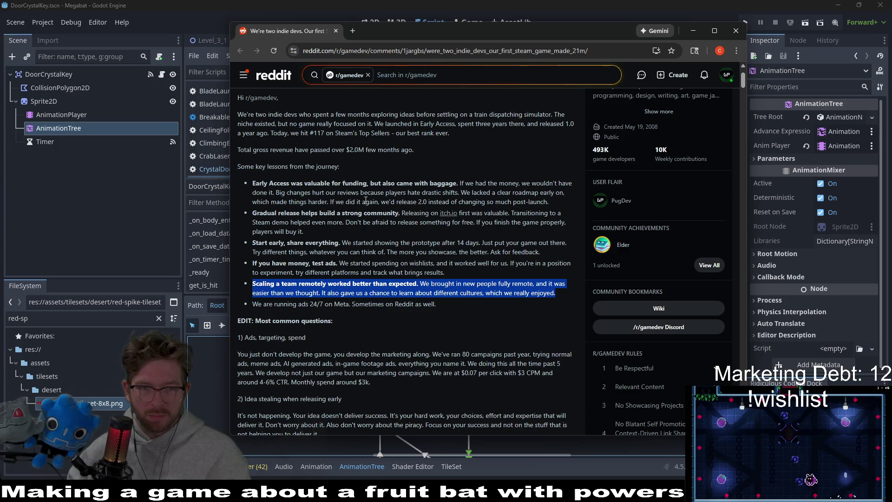
Step: Highlight the passage about players hating drastic post-launch changes
{"action": "left_click_drag", "start_coordinate": [385, 193], "coordinate": [446, 193]}
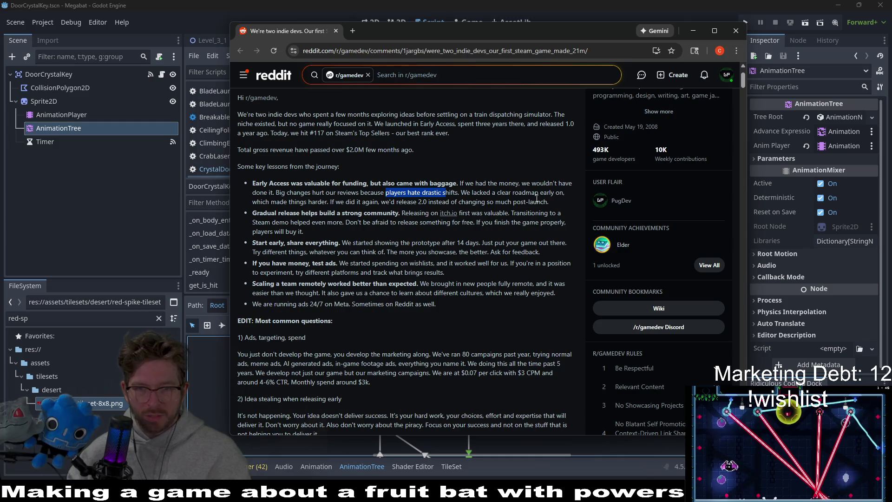
{"action": "left_click_drag", "start_coordinate": [549, 201], "coordinate": [453, 202]}
{"action": "left_click", "coordinate": [306, 212]}
{"action": "left_click_drag", "start_coordinate": [328, 202], "coordinate": [377, 203]}
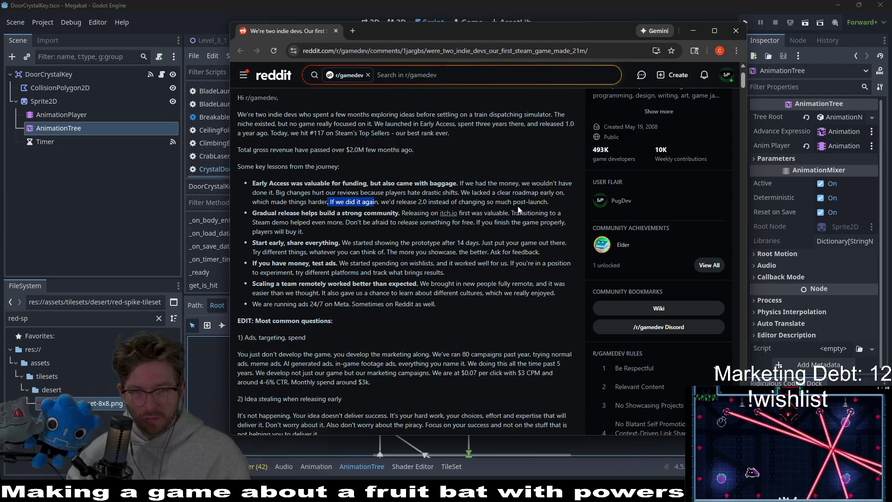
{"action": "left_click_drag", "start_coordinate": [549, 202], "coordinate": [496, 203]}
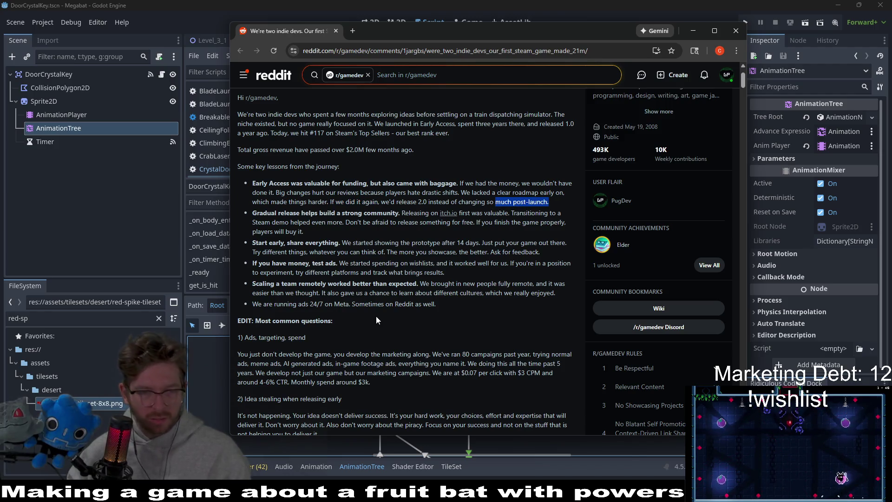
{"action": "middle_click", "coordinate": [372, 212]}
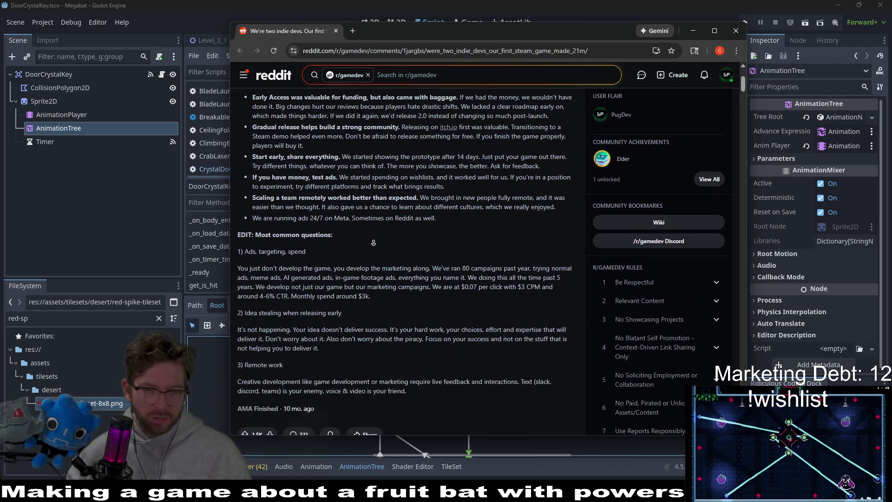
{"action": "left_click", "coordinate": [265, 264]}
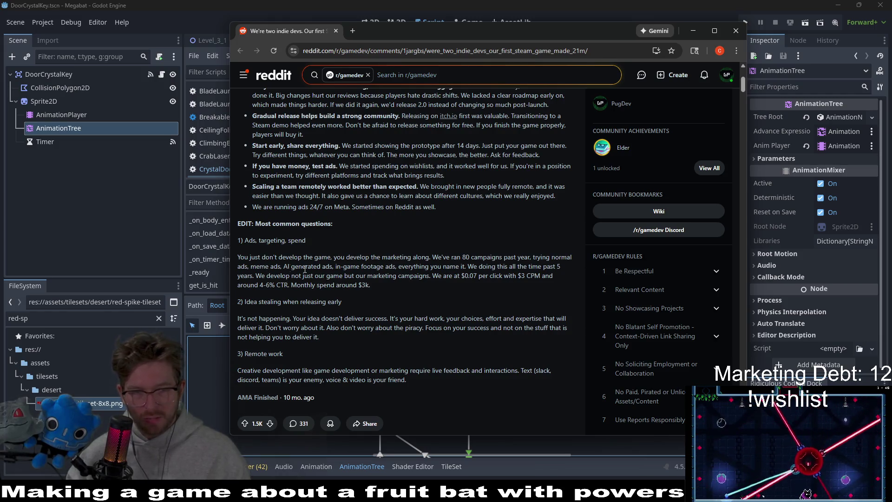
Step: Mark the AI-generated ads, campaign stats and Remote work passages, then scroll back up
{"action": "mouse_move", "coordinate": [322, 267]}
{"action": "left_mouse_down"}
{"action": "mouse_move", "coordinate": [562, 267]}
{"action": "mouse_move", "coordinate": [293, 266]}
{"action": "mouse_move", "coordinate": [334, 269]}
{"action": "left_mouse_up"}
{"action": "left_click", "coordinate": [284, 274]}
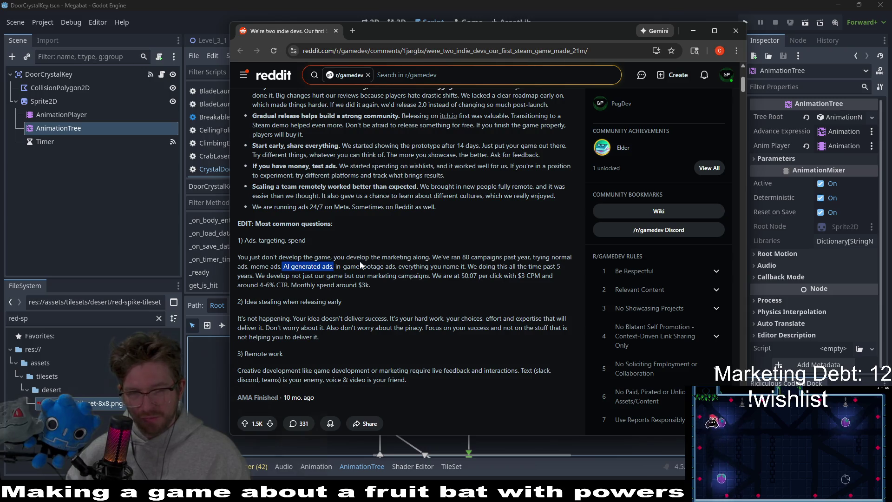
{"action": "left_click", "coordinate": [298, 267]}
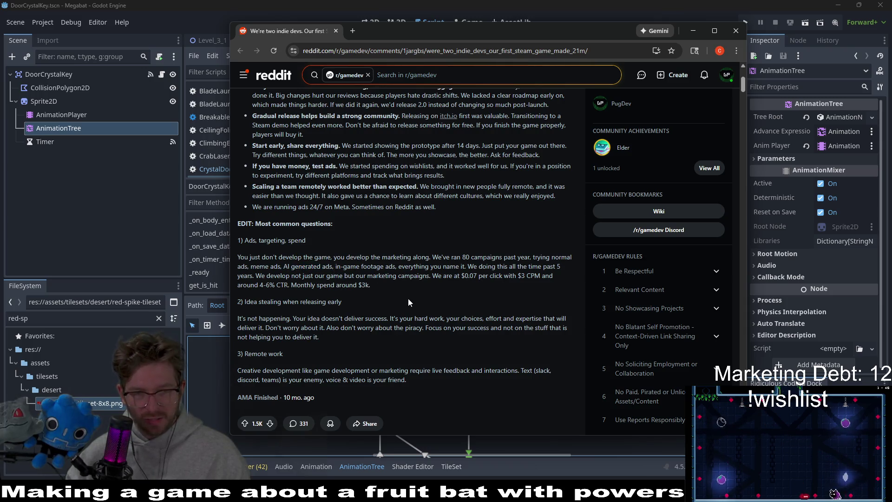
{"action": "mouse_move", "coordinate": [395, 266]}
{"action": "left_mouse_down"}
{"action": "mouse_move", "coordinate": [453, 266]}
{"action": "mouse_move", "coordinate": [462, 258]}
{"action": "left_mouse_up"}
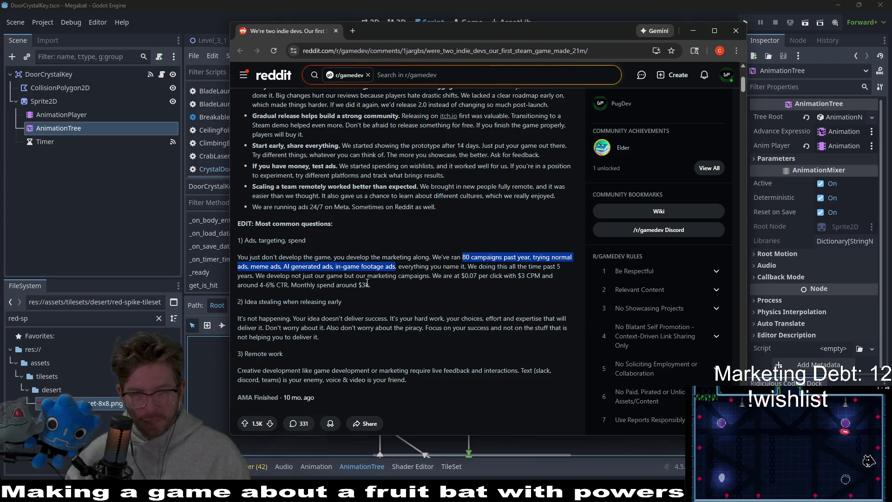
{"action": "mouse_move", "coordinate": [237, 267]}
{"action": "left_mouse_down"}
{"action": "mouse_move", "coordinate": [553, 278]}
{"action": "mouse_move", "coordinate": [305, 288]}
{"action": "mouse_move", "coordinate": [377, 281]}
{"action": "left_mouse_up"}
{"action": "left_click", "coordinate": [321, 294]}
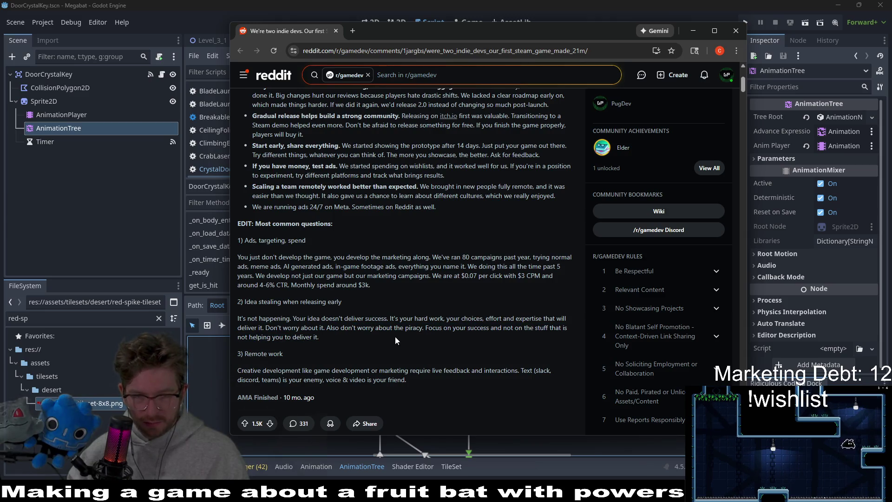
{"action": "left_click_drag", "start_coordinate": [454, 335], "coordinate": [570, 328]}
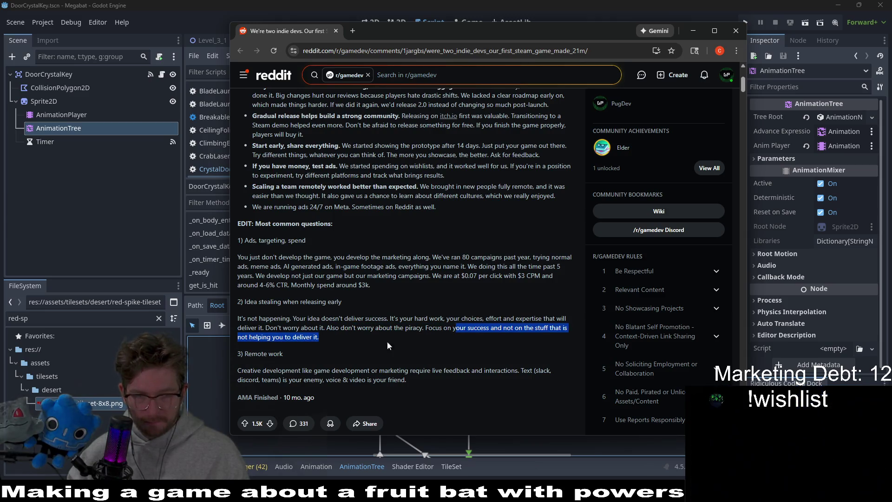
{"action": "left_click_drag", "start_coordinate": [288, 354], "coordinate": [244, 355]}
{"action": "left_click", "coordinate": [333, 367]}
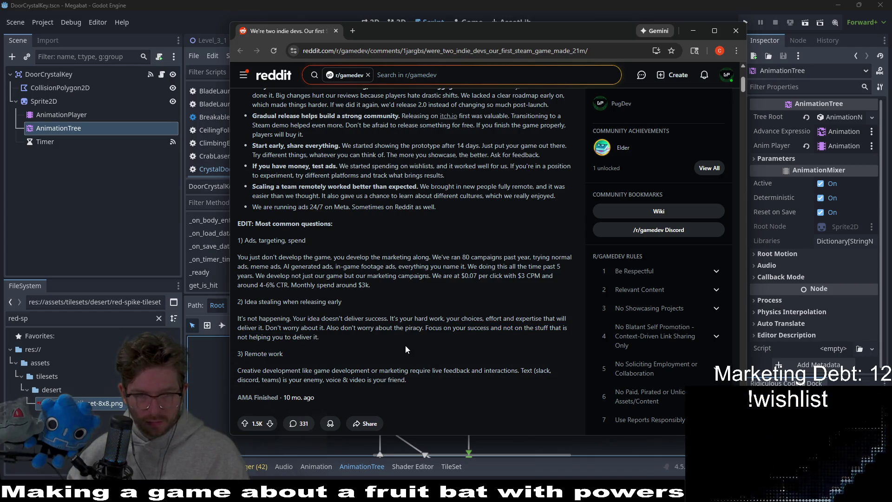
{"action": "scroll", "coordinate": [405, 345], "scroll_direction": "up", "scroll_amount": 3}
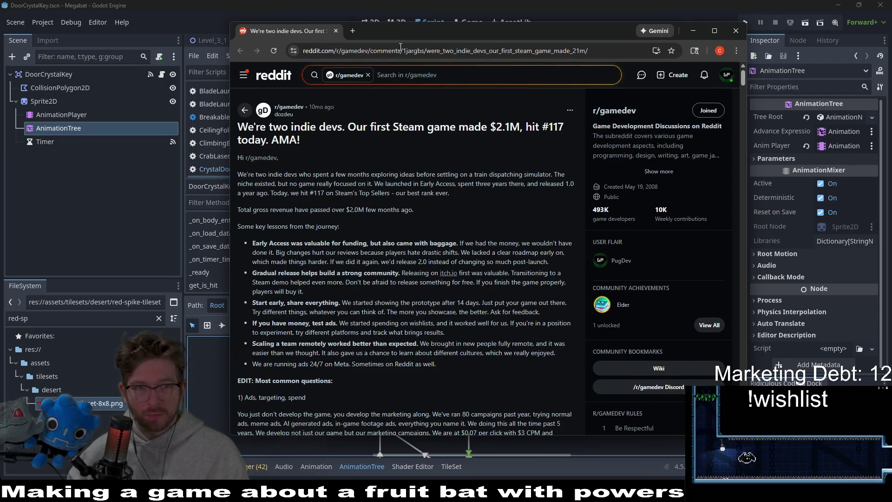
Step: Minimize Reddit and scroll through DoorCrystalKey.gd, reviewing _on_load_data and toggle_hit_animations
{"action": "left_click", "coordinate": [692, 30]}
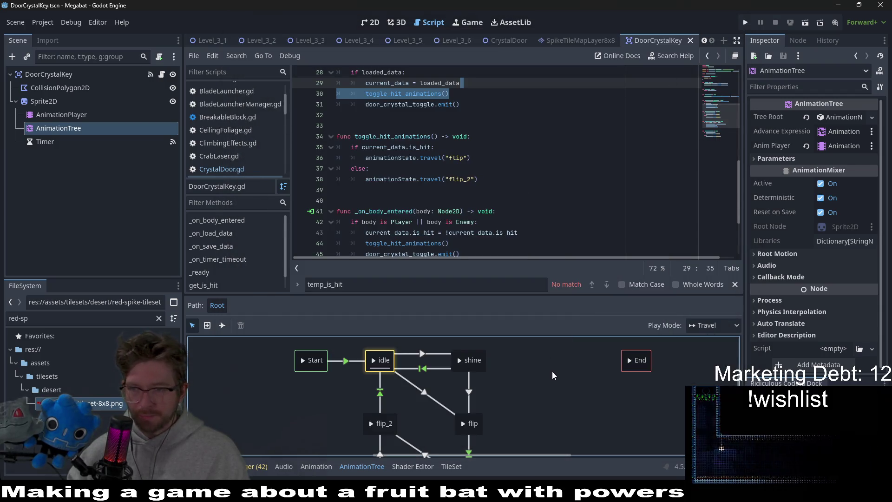
{"action": "left_click", "coordinate": [539, 179]}
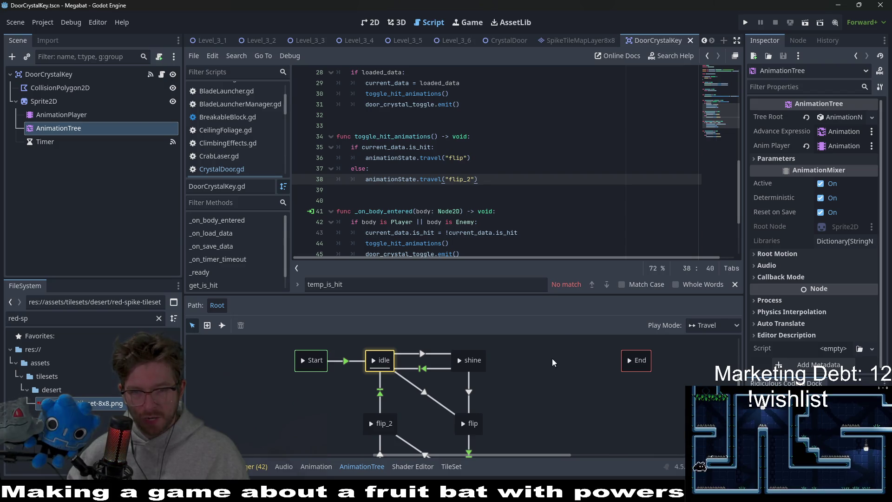
{"action": "scroll", "coordinate": [521, 167], "scroll_direction": "up", "scroll_amount": 6}
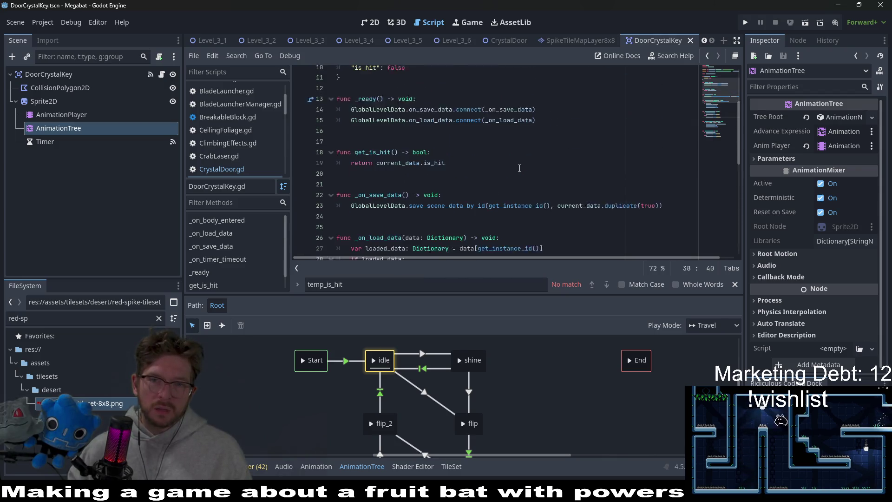
{"action": "scroll", "coordinate": [518, 169], "scroll_direction": "up", "scroll_amount": 3}
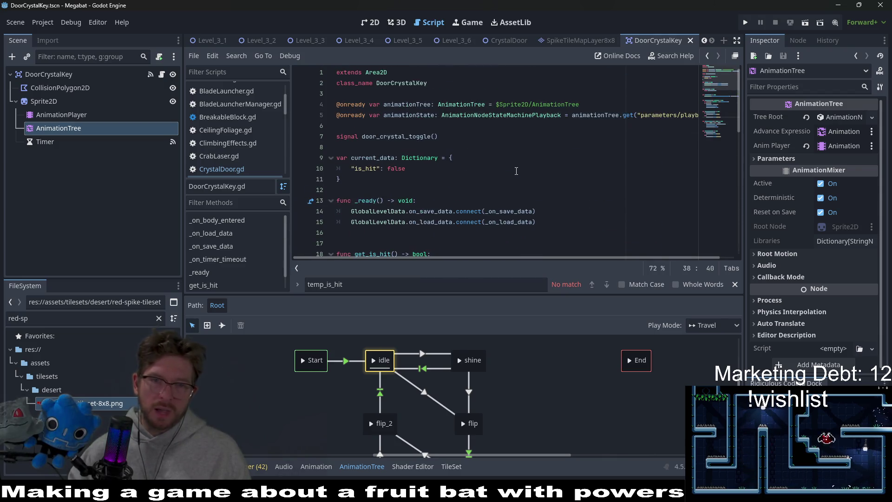
{"action": "scroll", "coordinate": [516, 171], "scroll_direction": "down", "scroll_amount": 1}
{"action": "scroll", "coordinate": [517, 171], "scroll_direction": "down", "scroll_amount": 5}
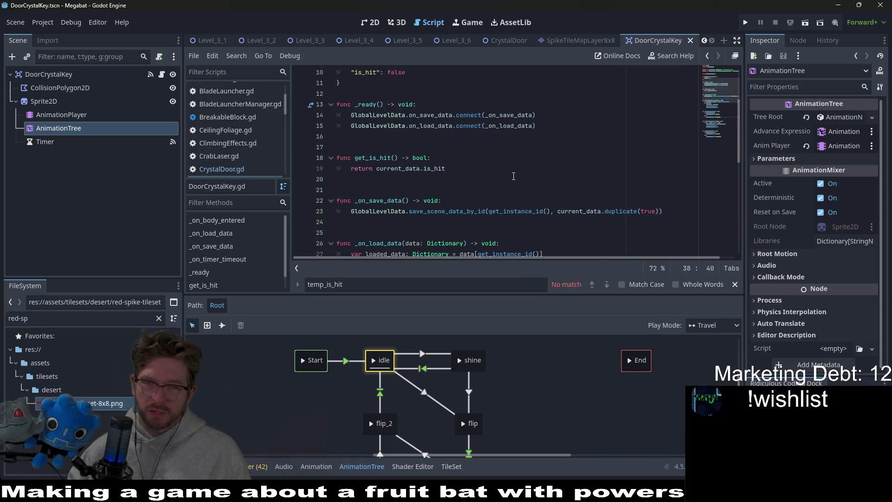
{"action": "scroll", "coordinate": [512, 181], "scroll_direction": "down", "scroll_amount": 3}
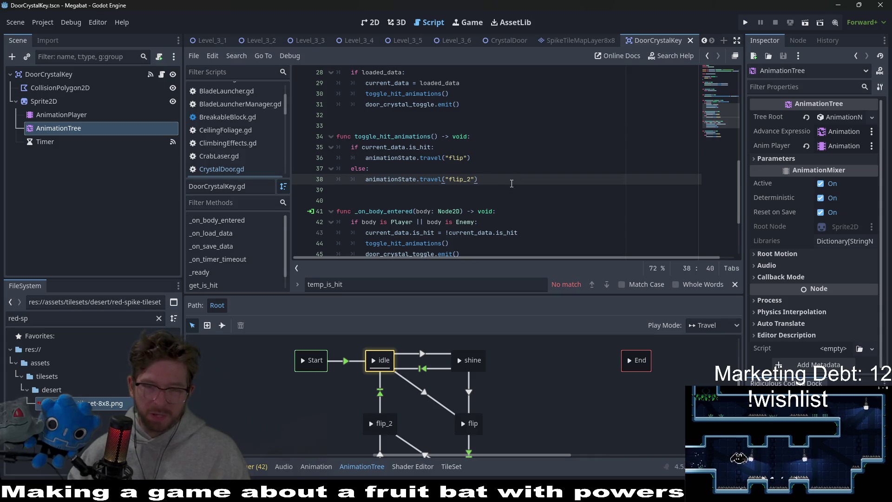
{"action": "scroll", "coordinate": [511, 183], "scroll_direction": "up", "scroll_amount": 3}
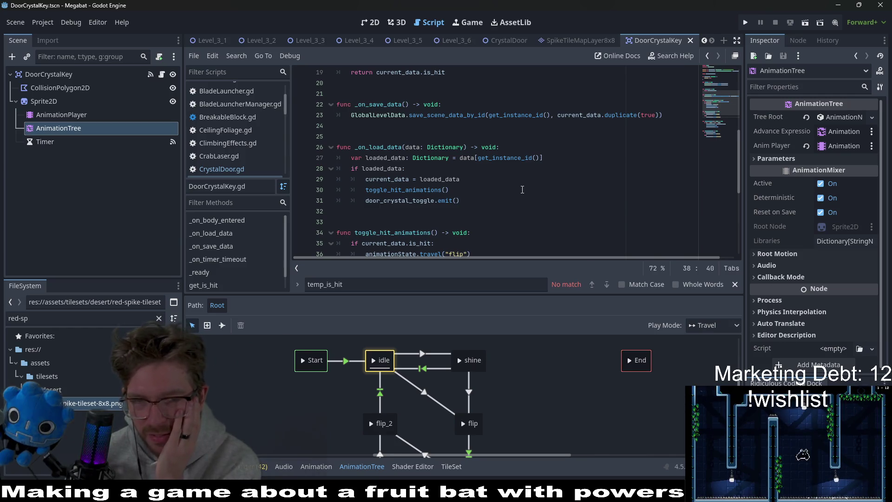
{"action": "scroll", "coordinate": [522, 189], "scroll_direction": "up", "scroll_amount": 3}
{"action": "left_click", "coordinate": [492, 181]}
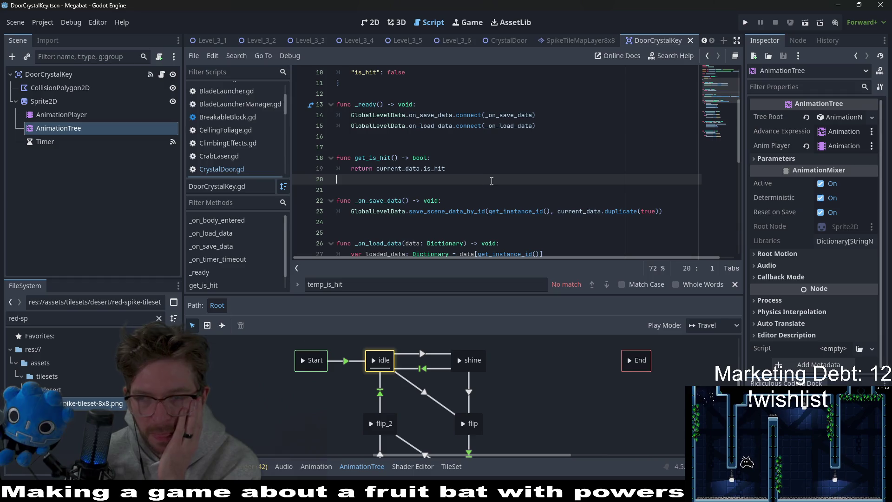
{"action": "scroll", "coordinate": [491, 181], "scroll_direction": "up", "scroll_amount": 2}
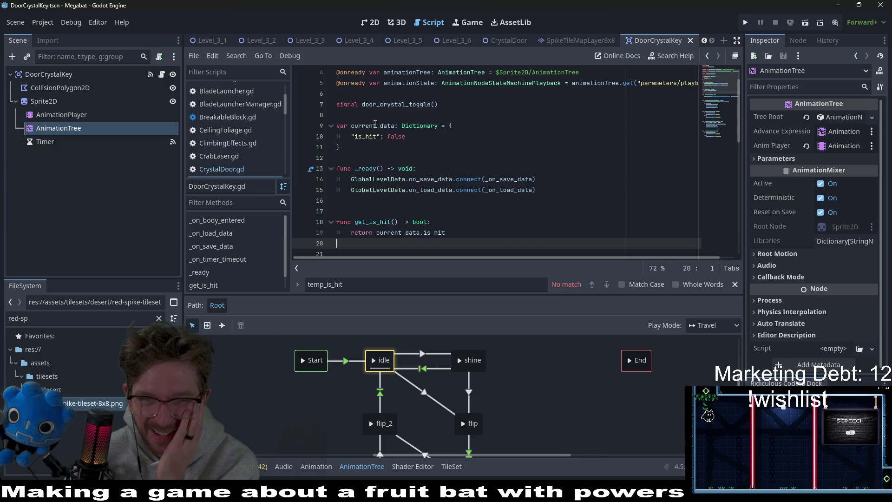
{"action": "double_click", "coordinate": [375, 125]}
{"action": "scroll", "coordinate": [542, 200], "scroll_direction": "down", "scroll_amount": 5}
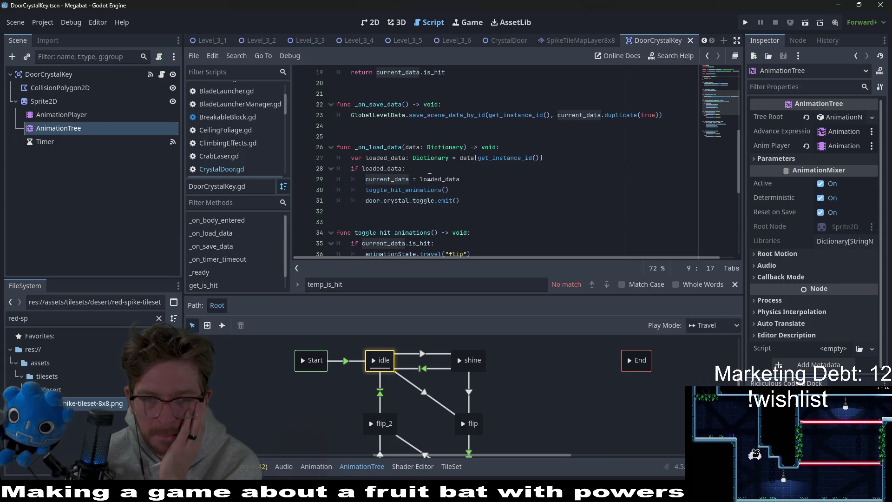
{"action": "double_click", "coordinate": [430, 179]}
{"action": "double_click", "coordinate": [379, 147]}
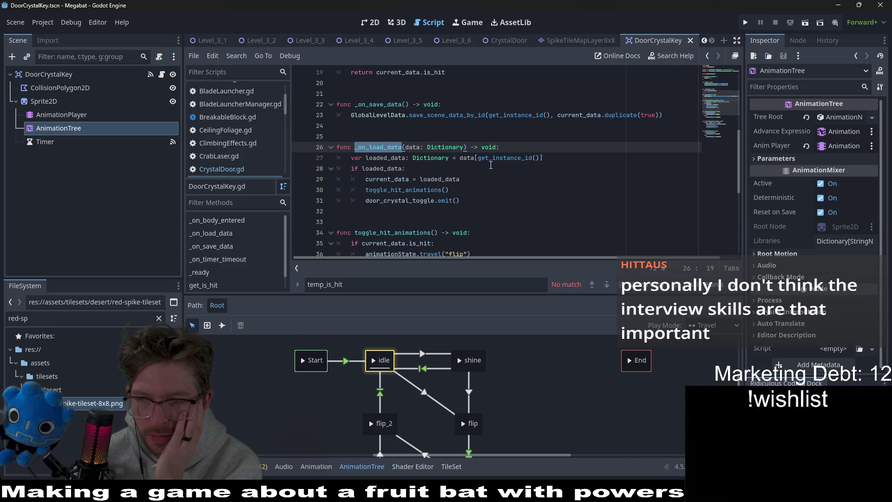
{"action": "left_click", "coordinate": [473, 178]}
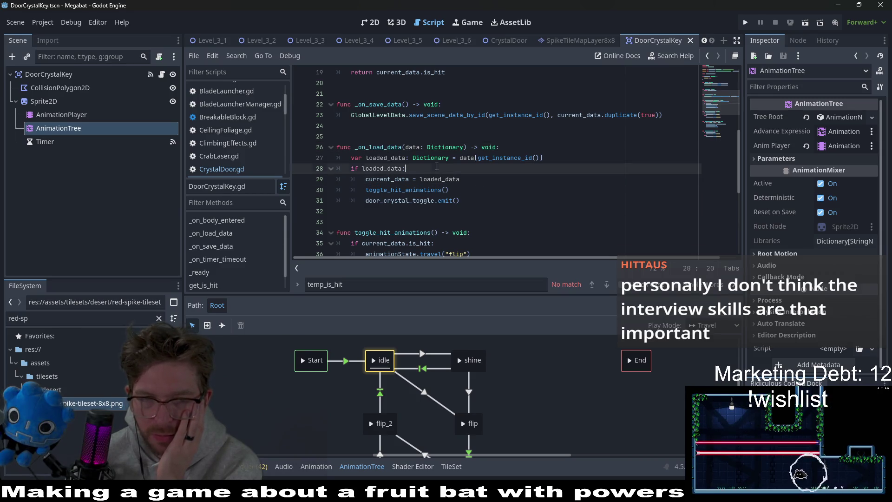
{"action": "left_click", "coordinate": [473, 170]}
{"action": "mouse_move", "coordinate": [479, 197]}
{"action": "left_mouse_down"}
{"action": "mouse_move", "coordinate": [467, 190]}
{"action": "mouse_move", "coordinate": [464, 170]}
{"action": "left_mouse_up"}
{"action": "left_click", "coordinate": [469, 190]}
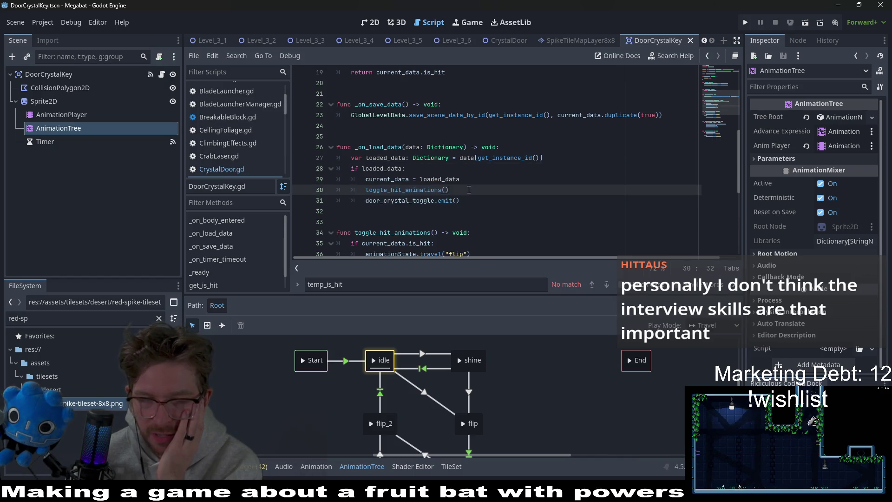
{"action": "left_click_drag", "start_coordinate": [482, 201], "coordinate": [483, 169]}
{"action": "left_click", "coordinate": [495, 176]}
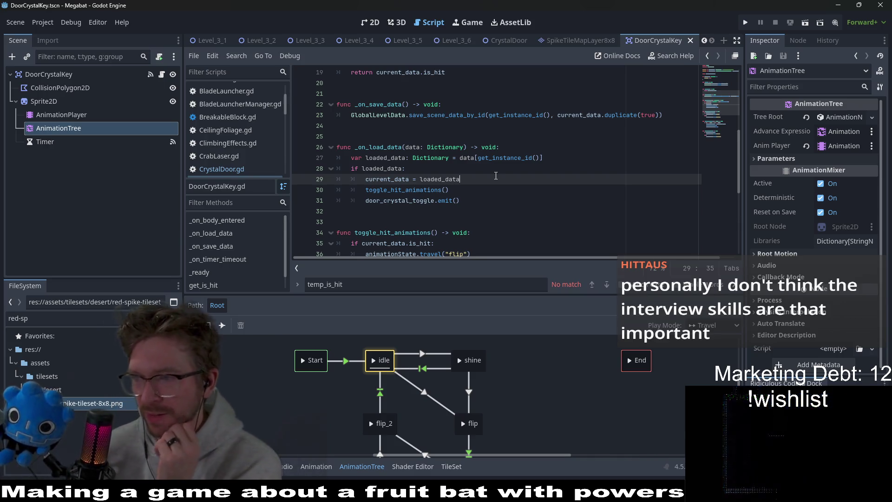
{"action": "left_click", "coordinate": [489, 200]}
{"action": "left_click", "coordinate": [477, 209]}
{"action": "left_click", "coordinate": [483, 203]}
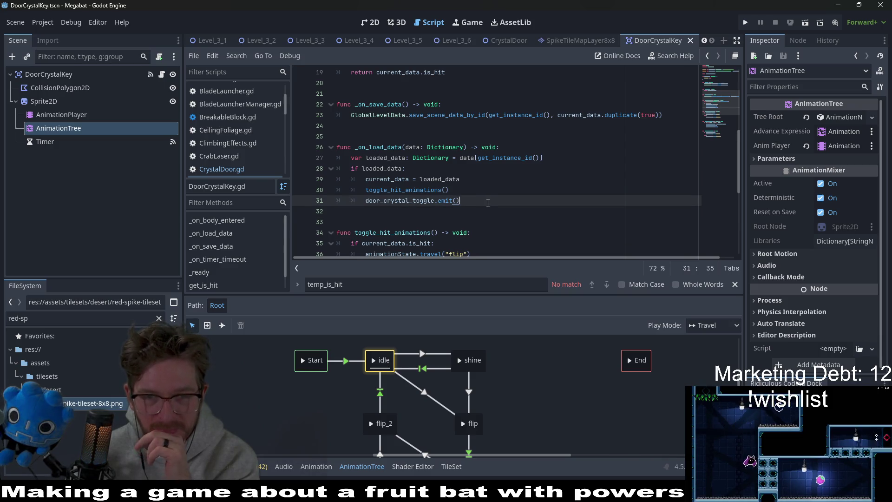
{"action": "scroll", "coordinate": [488, 202], "scroll_direction": "down", "scroll_amount": 2}
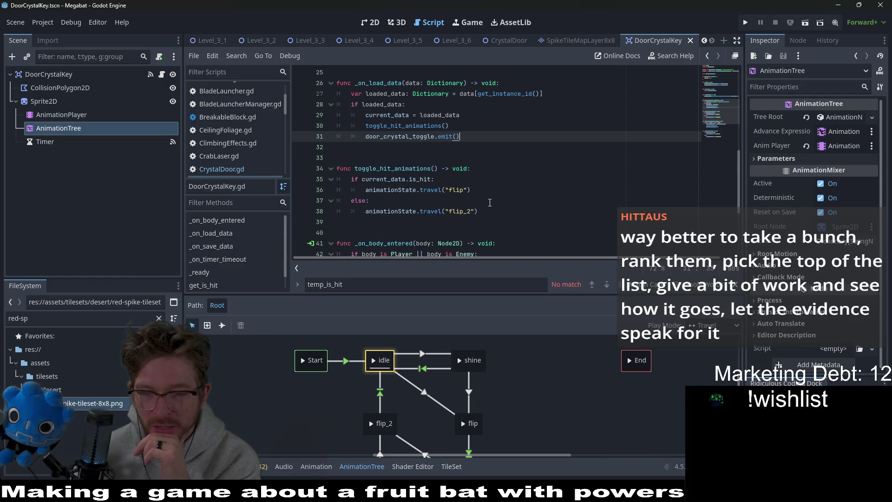
{"action": "left_click", "coordinate": [494, 210]}
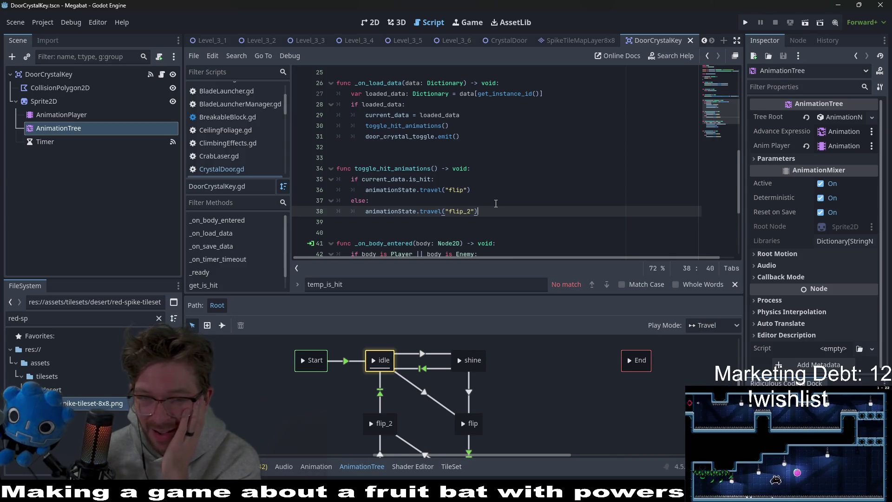
{"action": "mouse_move", "coordinate": [494, 212]}
{"action": "left_mouse_down"}
{"action": "mouse_move", "coordinate": [320, 185]}
{"action": "mouse_move", "coordinate": [301, 173]}
{"action": "left_mouse_up"}
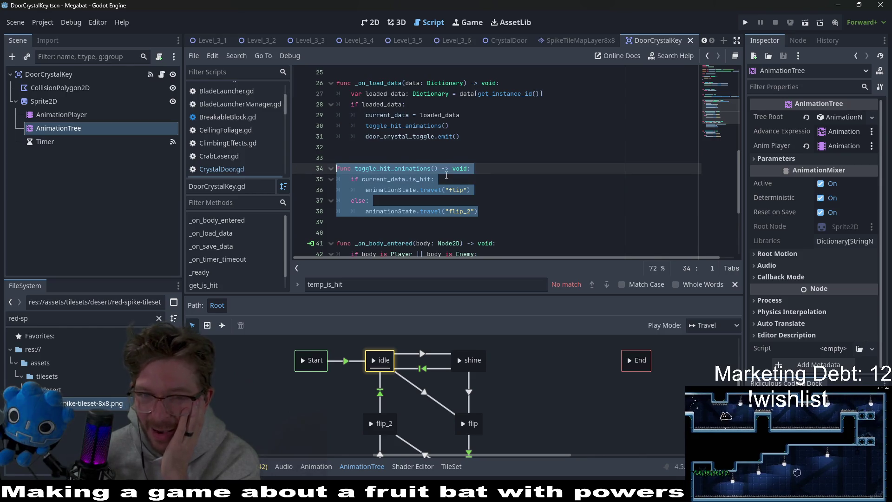
Step: Select and inspect the if/else block and the whole toggle_hit_animations function
{"action": "left_click", "coordinate": [447, 175]}
{"action": "left_click_drag", "start_coordinate": [506, 212], "coordinate": [303, 180]}
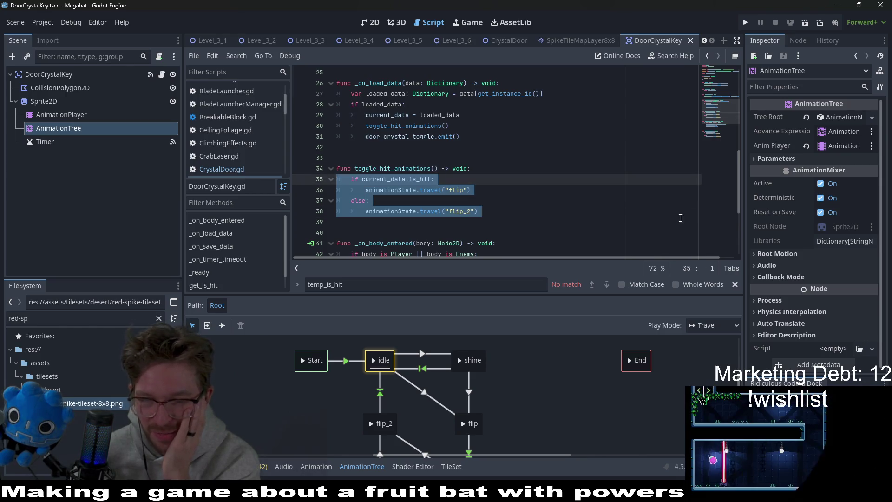
{"action": "left_click", "coordinate": [533, 222]}
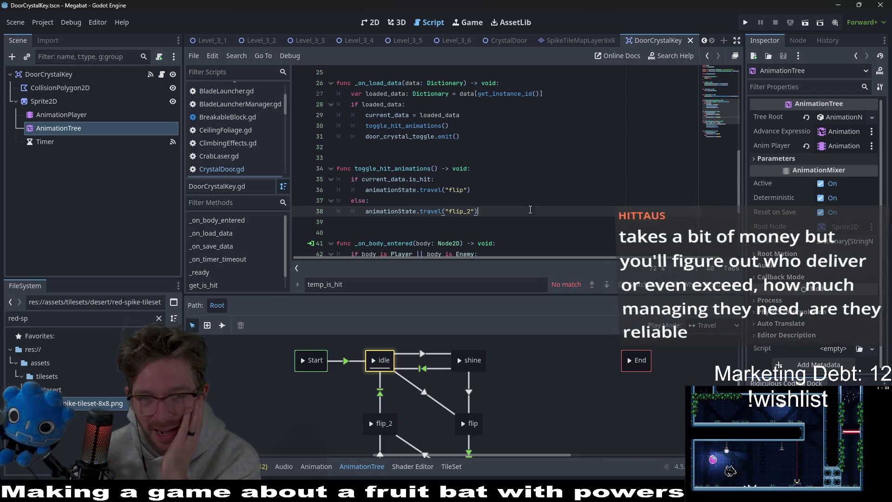
{"action": "mouse_move", "coordinate": [530, 211]}
{"action": "left_mouse_down"}
{"action": "mouse_move", "coordinate": [400, 182]}
{"action": "mouse_move", "coordinate": [313, 175]}
{"action": "mouse_move", "coordinate": [479, 211]}
{"action": "mouse_move", "coordinate": [353, 211]}
{"action": "mouse_move", "coordinate": [313, 175]}
{"action": "left_mouse_up"}
{"action": "left_click", "coordinate": [547, 208]}
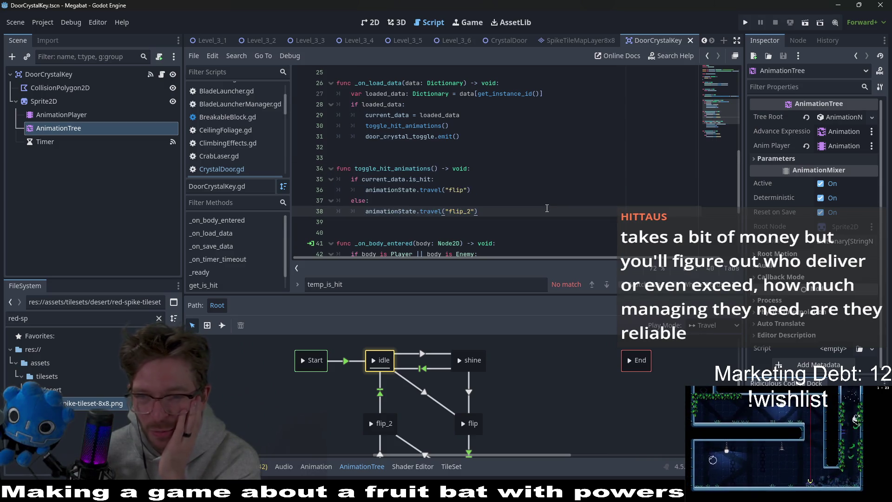
{"action": "left_click", "coordinate": [530, 202]}
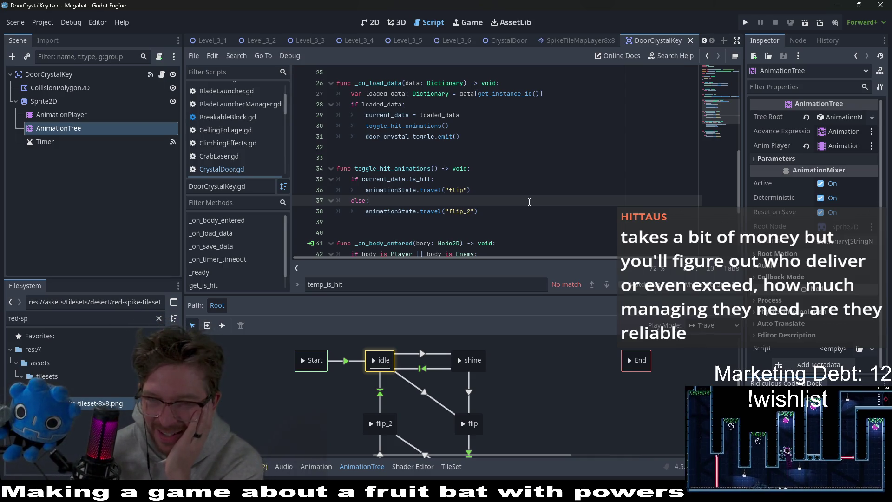
{"action": "left_click", "coordinate": [517, 229]}
{"action": "left_click", "coordinate": [504, 218]}
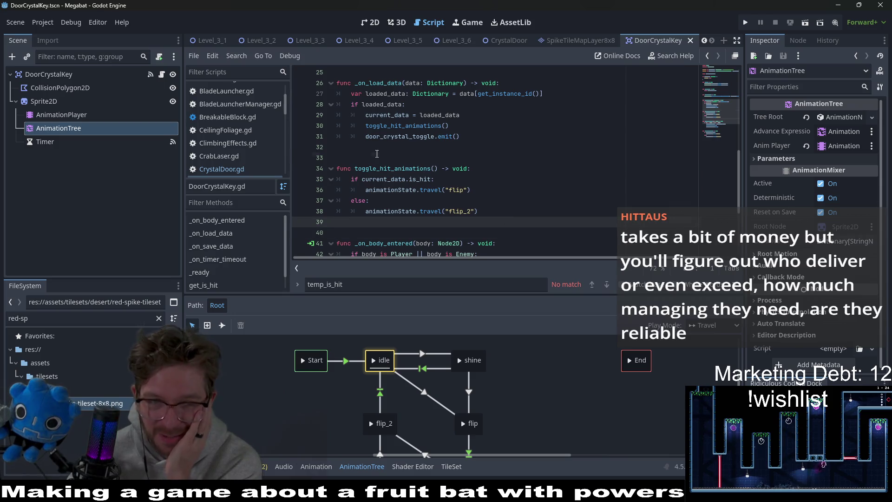
{"action": "left_click", "coordinate": [377, 149]}
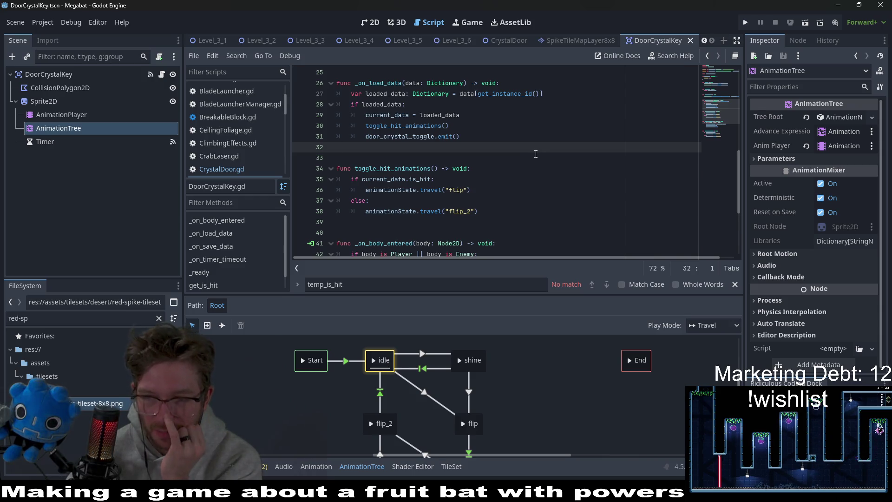
Step: Re-examine the is_hit check and the flip and flip_2 travel lines on lines 35–38
{"action": "left_click", "coordinate": [495, 209]}
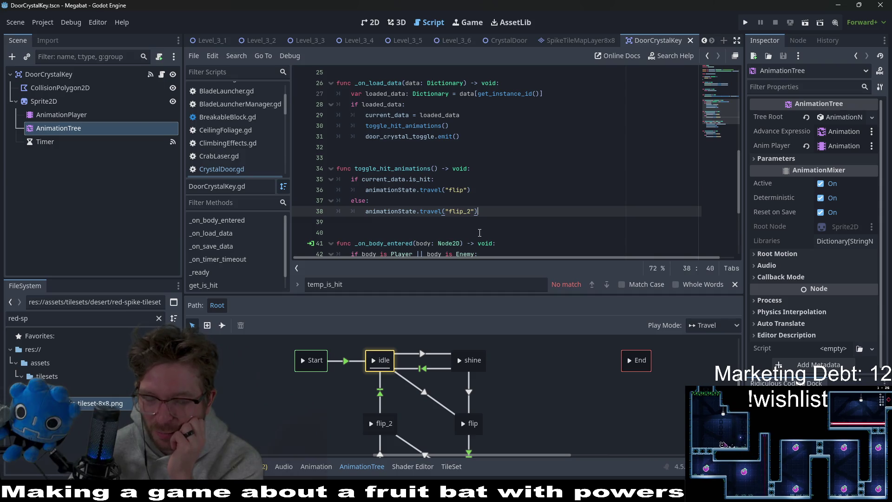
{"action": "left_click", "coordinate": [504, 217]}
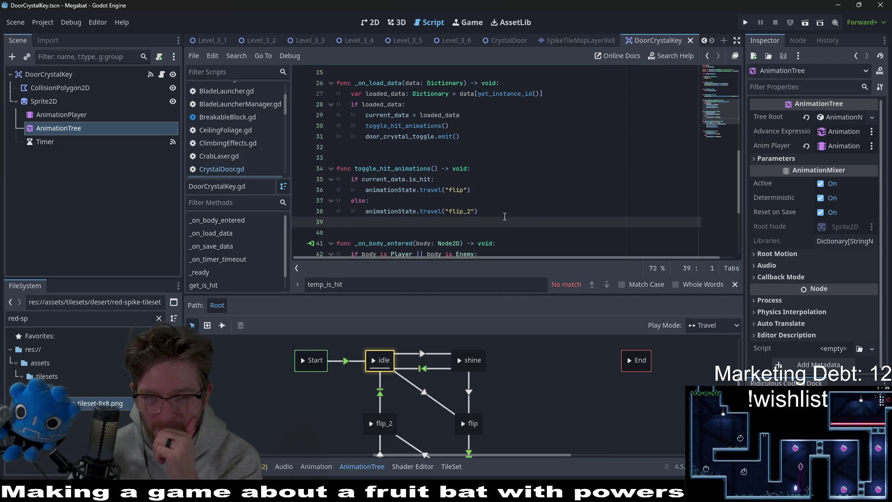
{"action": "left_click_drag", "start_coordinate": [504, 215], "coordinate": [301, 175]}
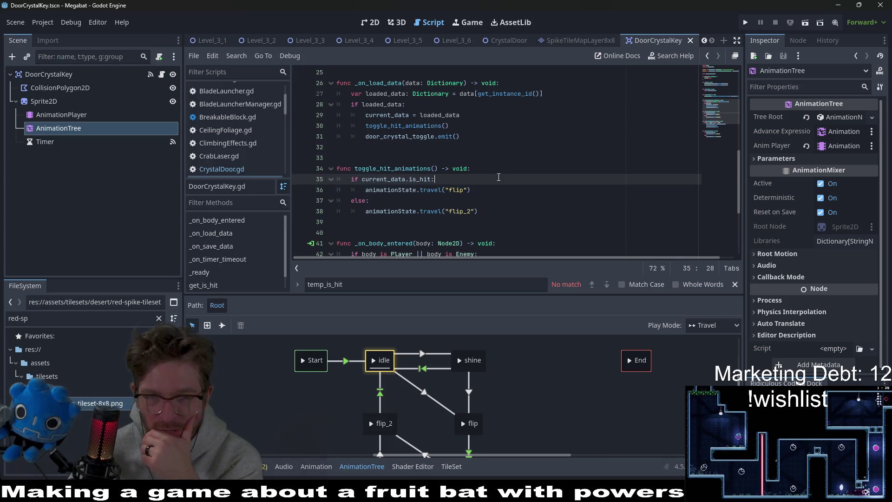
{"action": "left_click", "coordinate": [493, 196]}
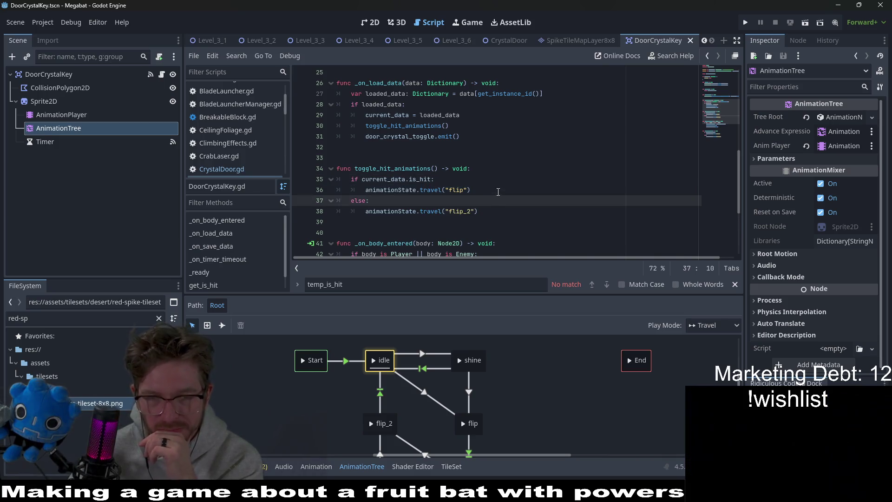
{"action": "left_click", "coordinate": [498, 191]}
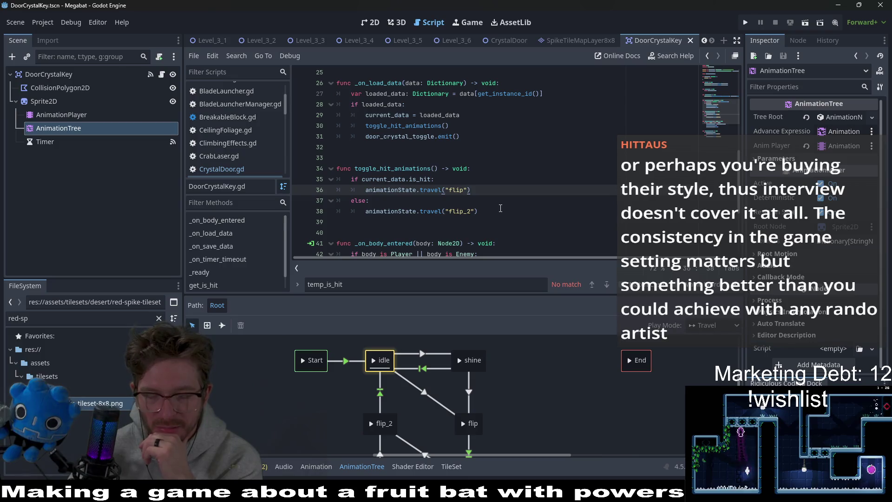
{"action": "left_click", "coordinate": [478, 184]}
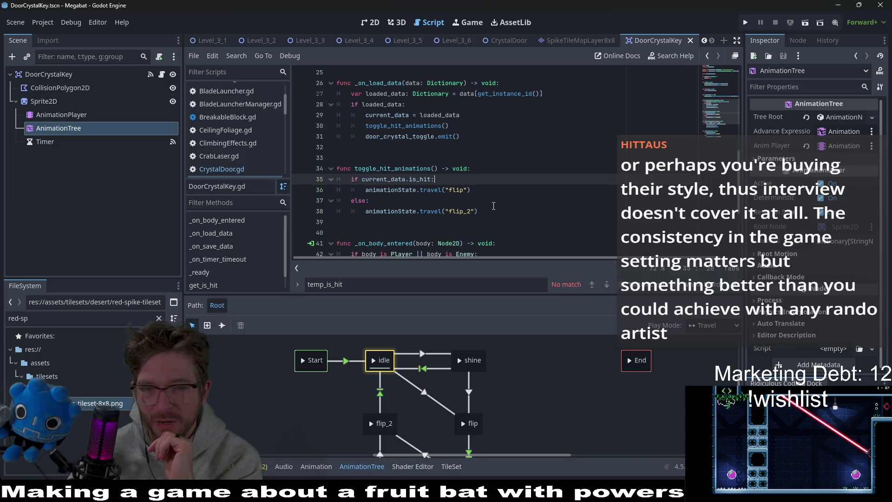
{"action": "mouse_move", "coordinate": [479, 211]}
{"action": "left_mouse_down"}
{"action": "mouse_move", "coordinate": [344, 210]}
{"action": "mouse_move", "coordinate": [318, 178]}
{"action": "mouse_move", "coordinate": [353, 206]}
{"action": "mouse_move", "coordinate": [341, 170]}
{"action": "left_mouse_up"}
{"action": "left_click", "coordinate": [516, 179]}
{"action": "scroll", "coordinate": [515, 179], "scroll_direction": "up", "scroll_amount": 1}
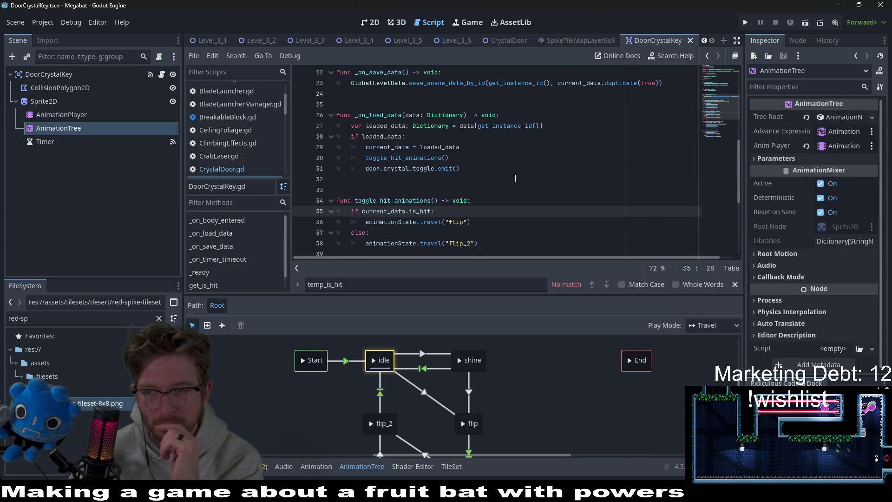
Step: Scroll the script and check where current_data and toggle_hit_animations are used
{"action": "scroll", "coordinate": [515, 178], "scroll_direction": "up", "scroll_amount": 3}
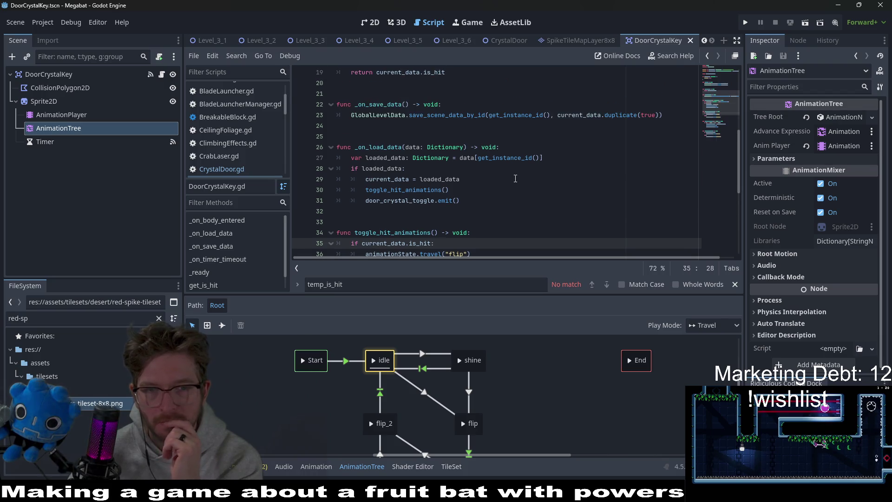
{"action": "scroll", "coordinate": [515, 179], "scroll_direction": "up", "scroll_amount": 1}
{"action": "scroll", "coordinate": [516, 178], "scroll_direction": "up", "scroll_amount": 2}
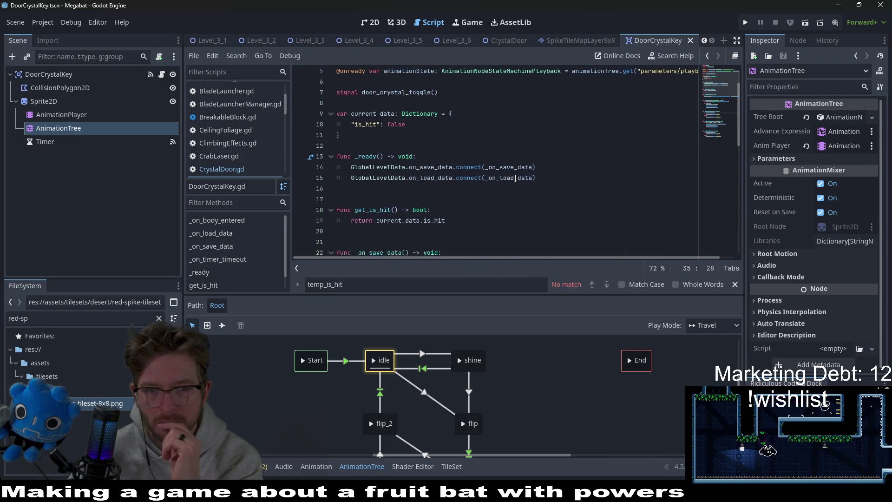
{"action": "scroll", "coordinate": [515, 178], "scroll_direction": "down", "scroll_amount": 2}
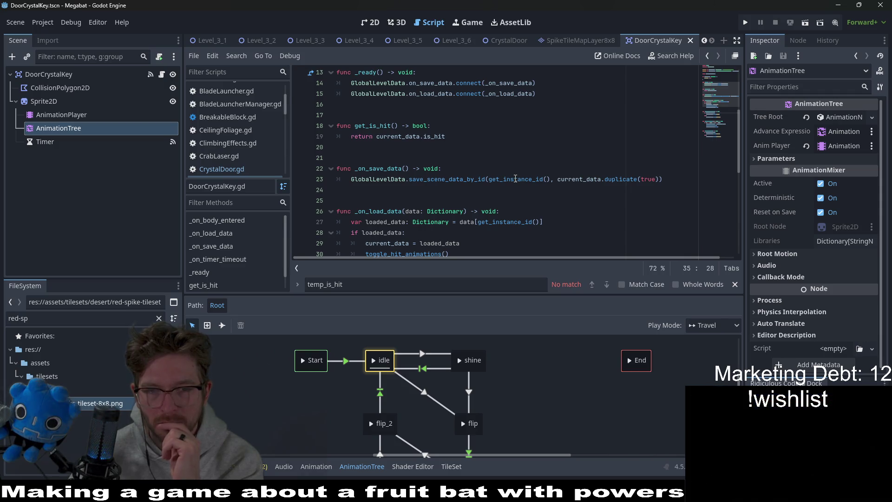
{"action": "scroll", "coordinate": [515, 178], "scroll_direction": "down", "scroll_amount": 2}
{"action": "scroll", "coordinate": [515, 178], "scroll_direction": "down", "scroll_amount": 2}
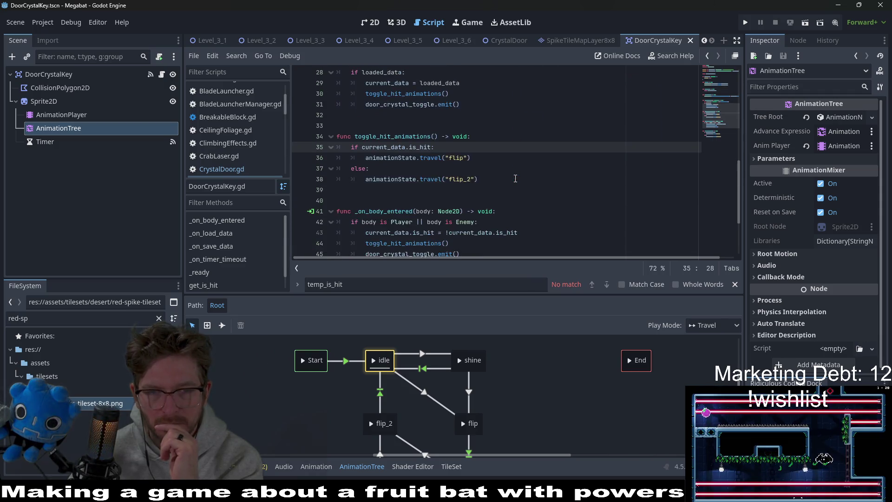
{"action": "double_click", "coordinate": [390, 115]}
{"action": "left_click", "coordinate": [420, 114]}
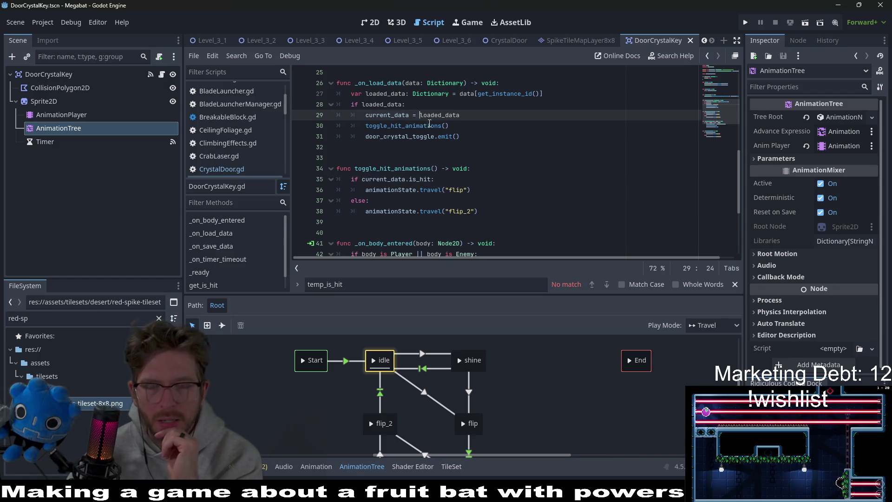
{"action": "double_click", "coordinate": [430, 125]}
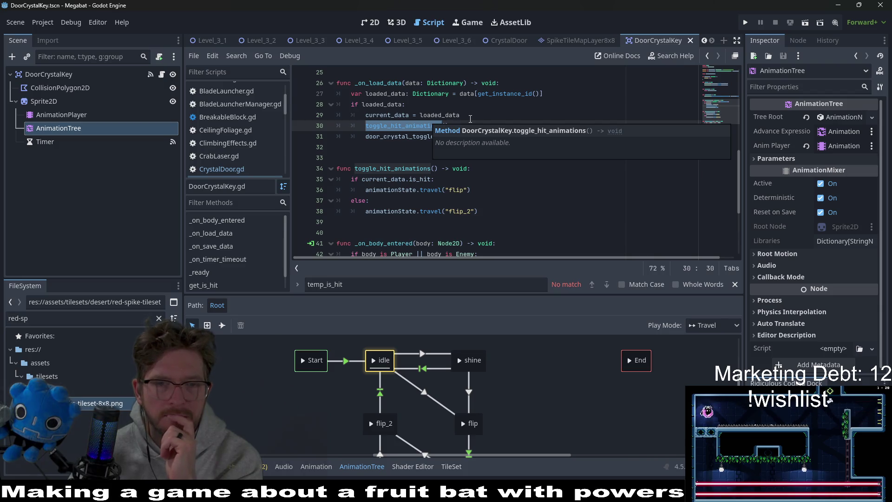
{"action": "left_click", "coordinate": [488, 110]}
Step: Insert animationState.stop() as the first line of toggle_hit_animations and save the script
{"action": "left_click", "coordinate": [478, 168]}
{"action": "key", "text": "Return"}
{"action": "type", "text": "animationState.stop("}
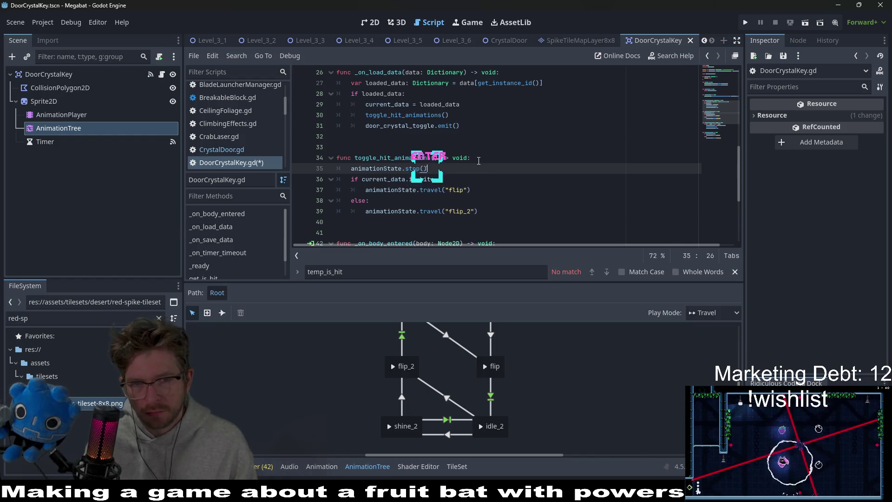
{"action": "key", "text": "Return"}
{"action": "key", "text": "ctrl+s"}
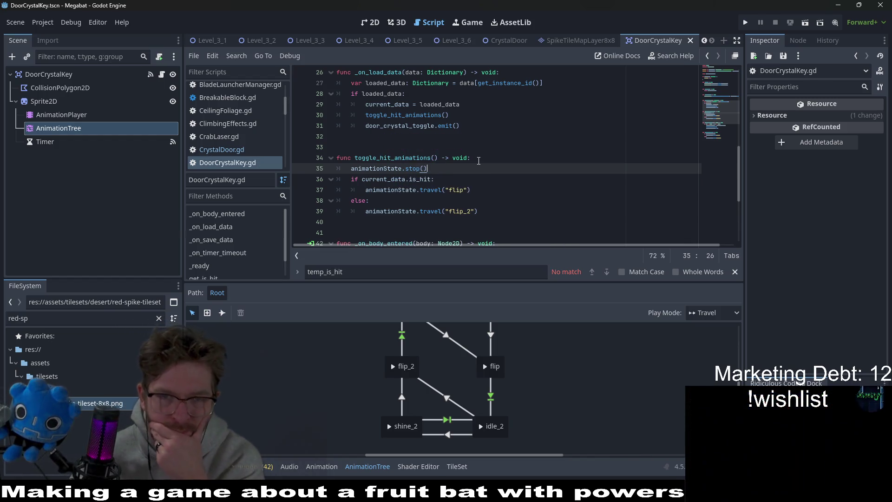
Step: Switch from Level_3_3 to the Level_3_6 scene in the 2D view and run it
{"action": "left_click", "coordinate": [308, 41]}
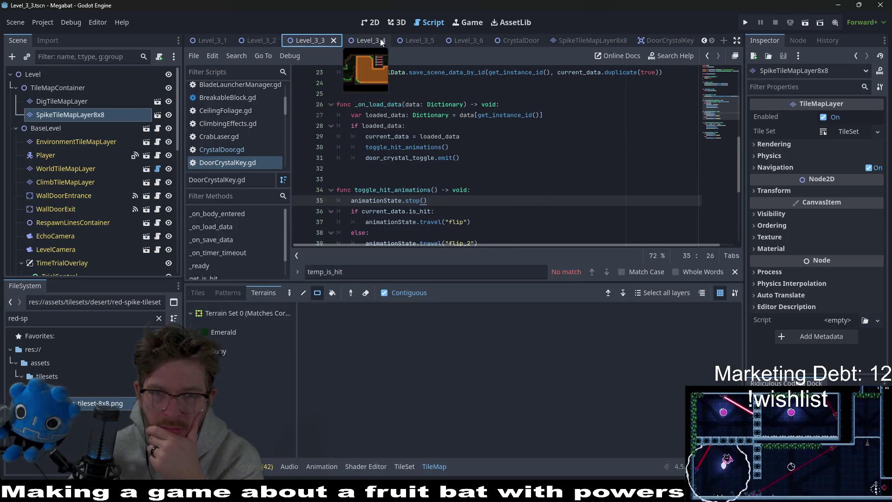
{"action": "left_click", "coordinate": [475, 40]}
{"action": "left_click", "coordinate": [372, 22]}
{"action": "left_click", "coordinate": [805, 21]}
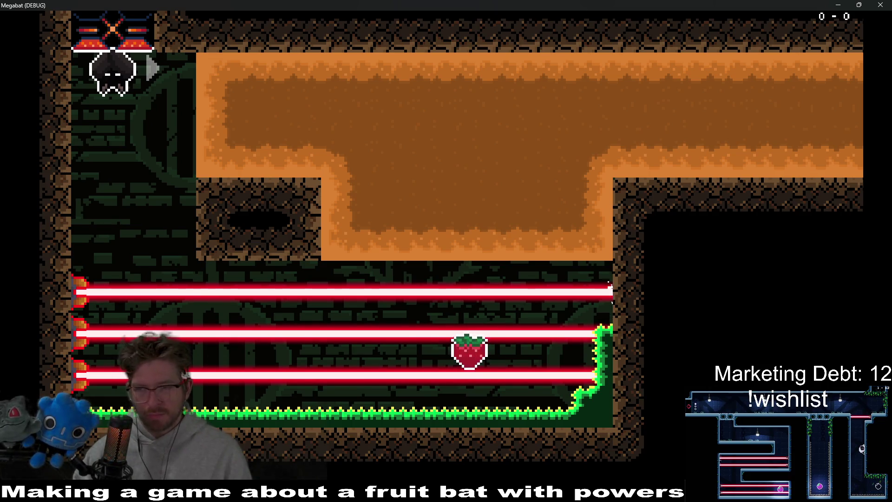
Step: Drop the bat, disable the lasers with a sonic wave, eat the strawberry and dig toward the gems
{"action": "key", "text": "Down"}
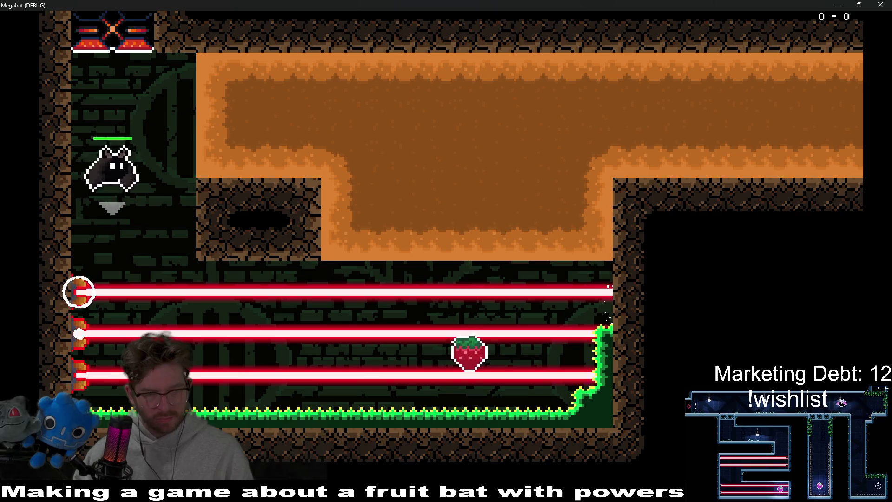
{"action": "key", "text": "x"}
{"action": "key", "text": "Right"}
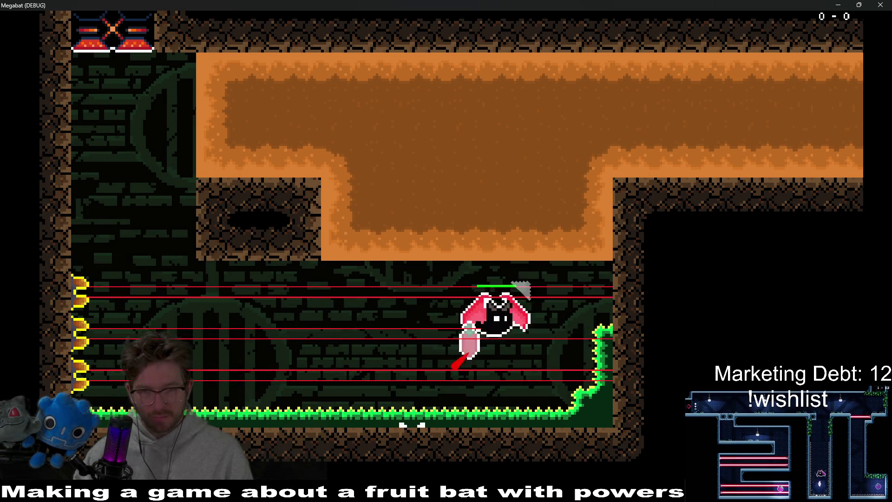
{"action": "key", "text": "Up"}
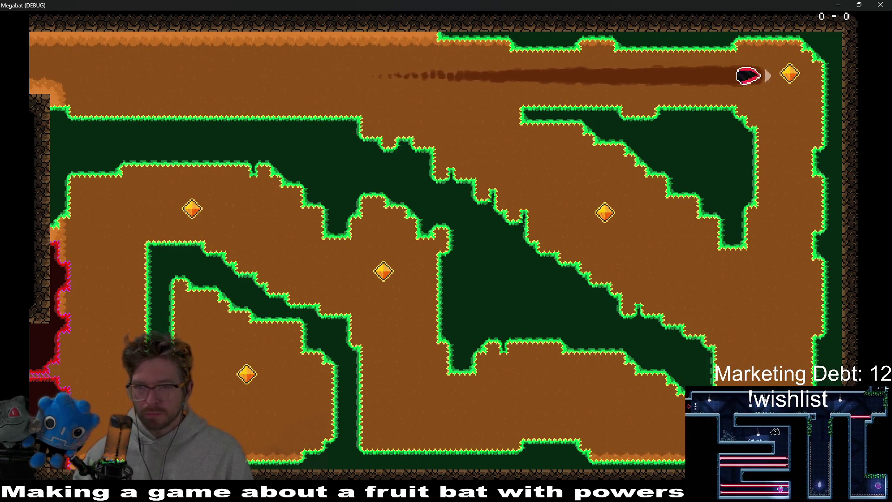
{"action": "key", "text": "Down"}
{"action": "key", "text": "Left"}
{"action": "key", "text": "Up"}
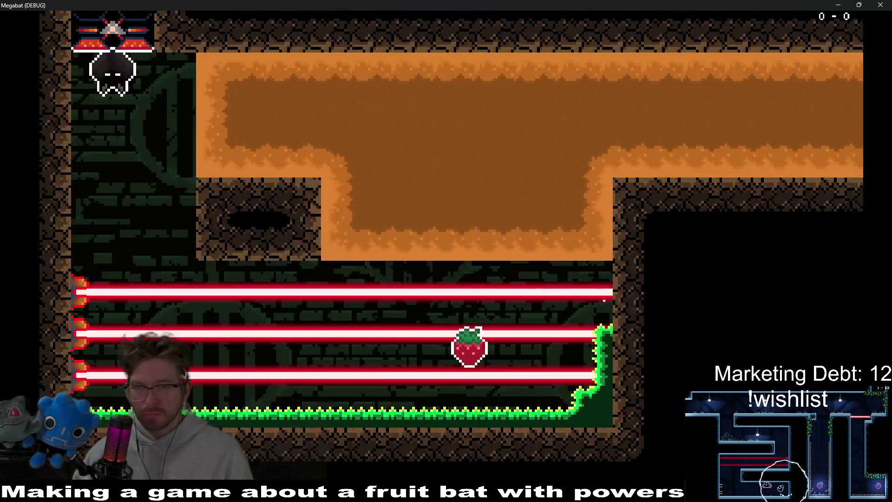
Step: Fly the respawned bat past the strawberry and tunnel right into the gem room
{"action": "key", "text": "Right"}
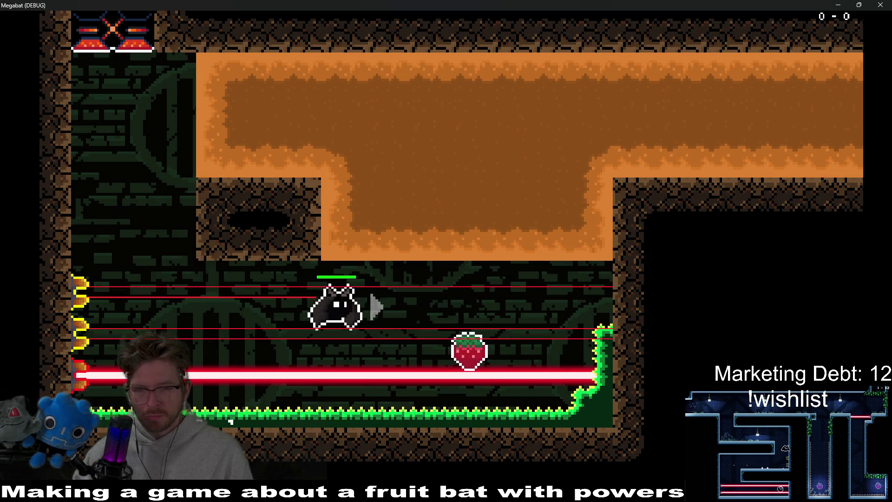
{"action": "key", "text": "Up"}
{"action": "key", "text": "Right"}
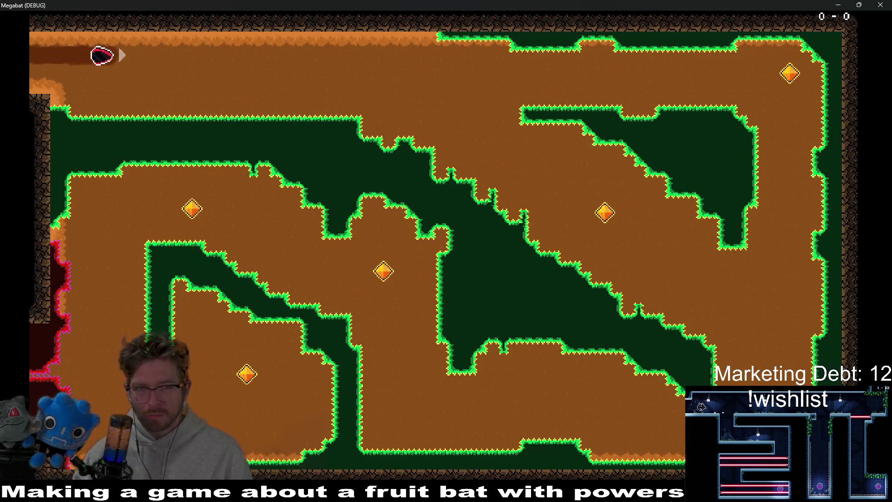
{"action": "key", "text": "Down"}
{"action": "key", "text": "Right"}
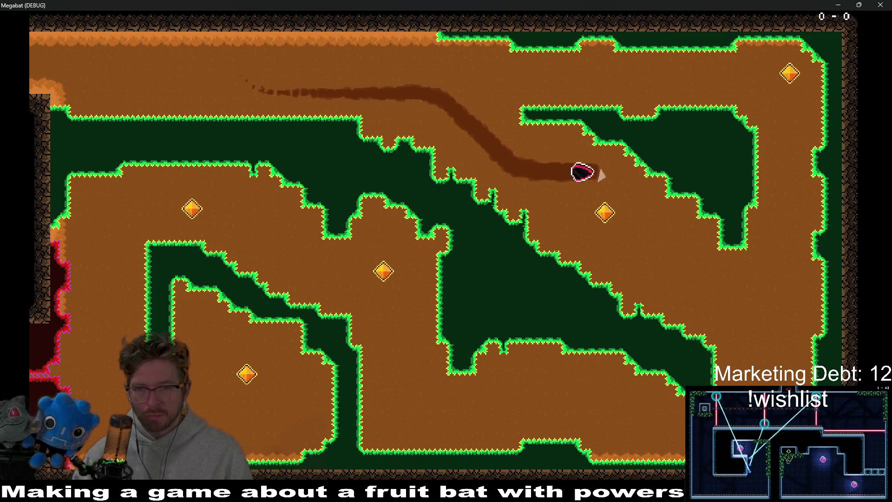
{"action": "key", "text": "Down"}
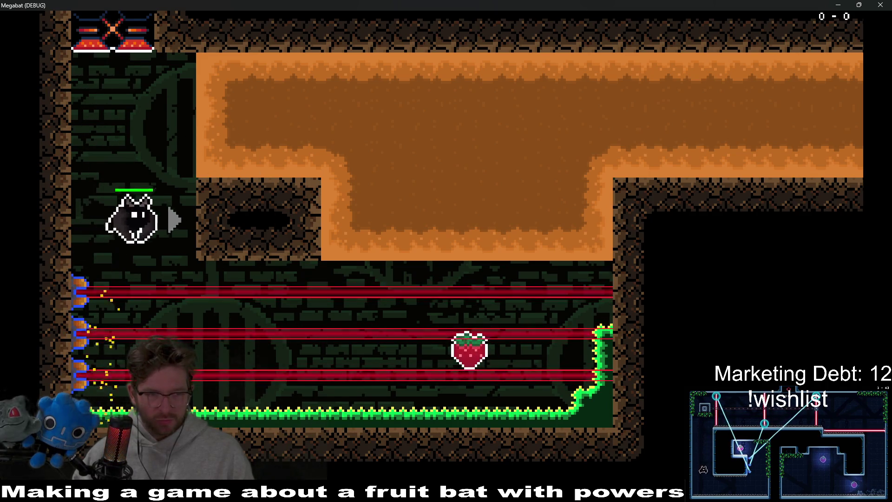
Step: Grab the strawberry again and dig through the middle and top-right diamonds
{"action": "key", "text": "Right"}
{"action": "key", "text": "Up"}
{"action": "key", "text": "Right"}
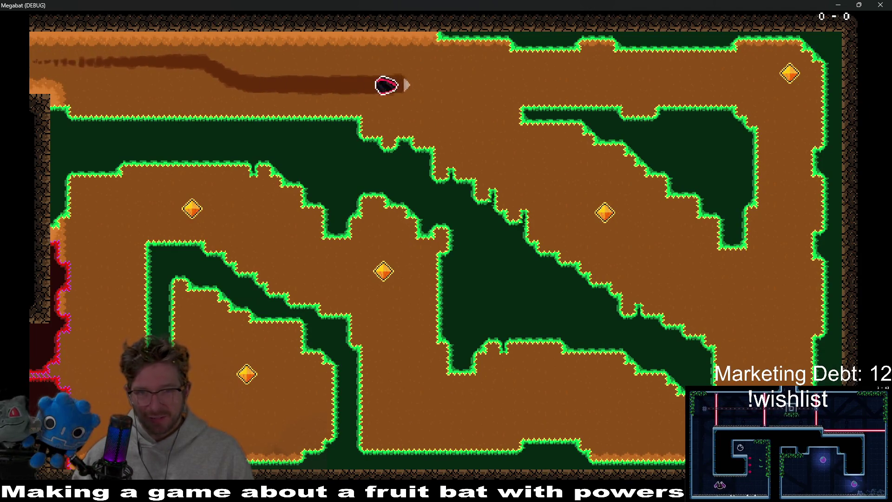
{"action": "key", "text": "Down"}
{"action": "key", "text": "Right"}
{"action": "key", "text": "Down"}
{"action": "key", "text": "Up"}
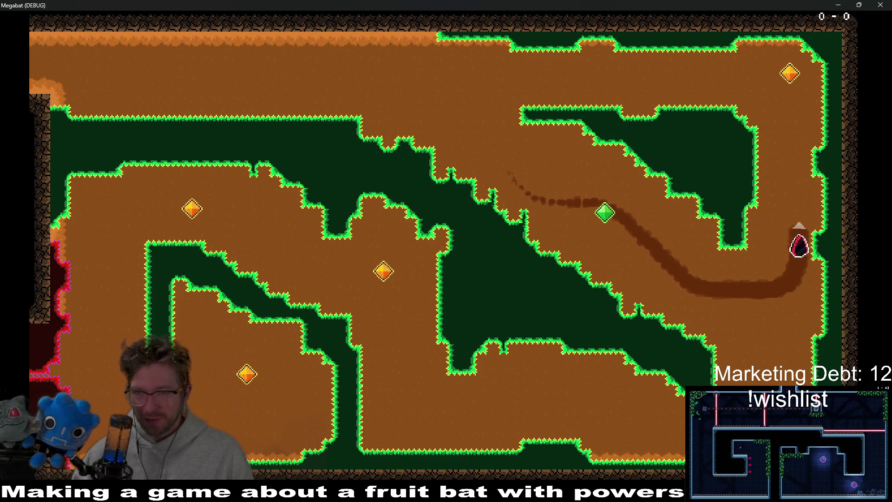
{"action": "key", "text": "Left"}
{"action": "key", "text": "Down"}
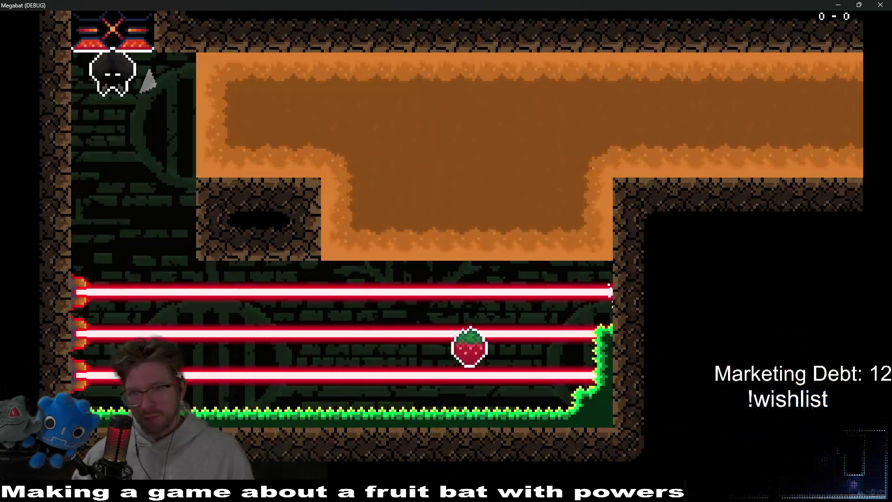
Step: Make two more runs through the laser corridor, tunnelling toward the green gem
{"action": "key", "text": "Down"}
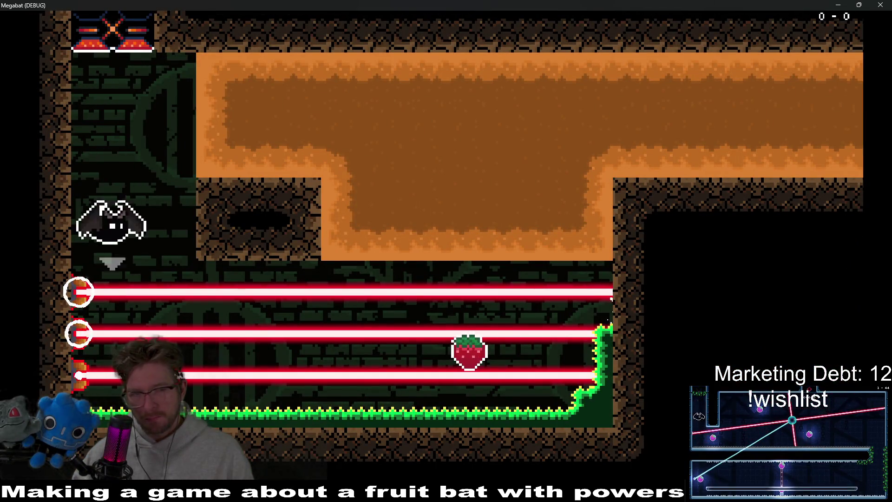
{"action": "key", "text": "Right"}
{"action": "key", "text": "Up"}
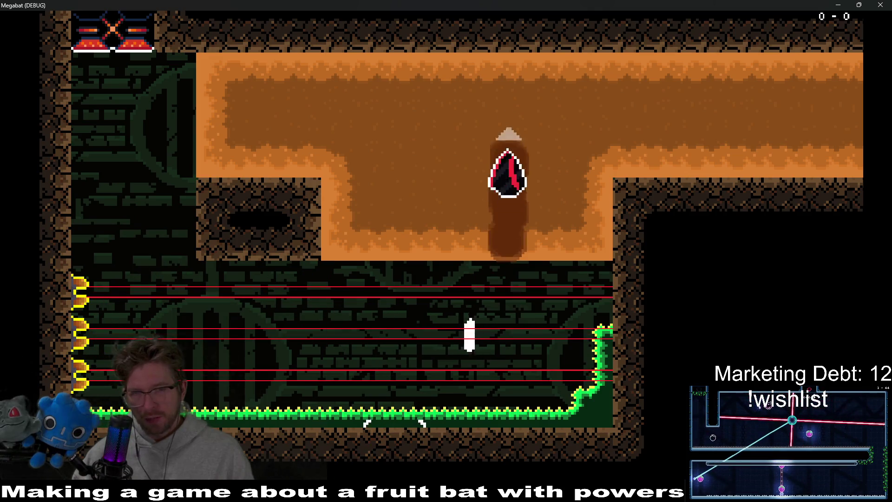
{"action": "key", "text": "Right"}
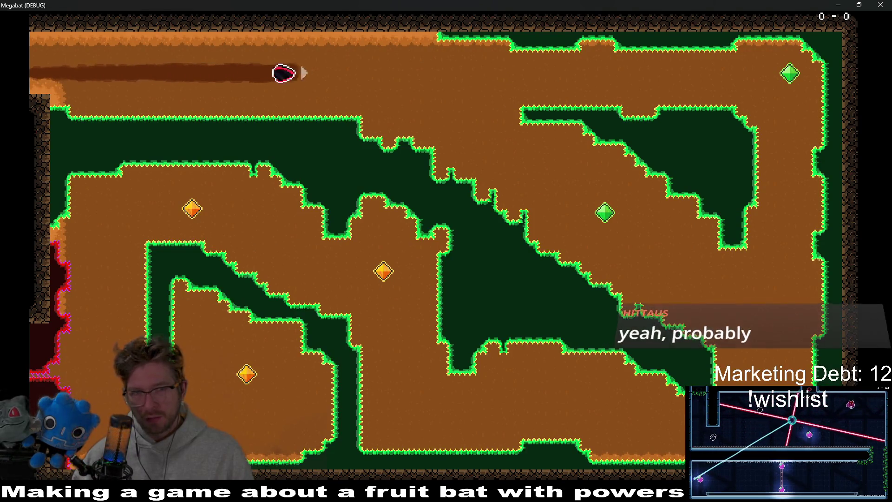
{"action": "key", "text": "Down"}
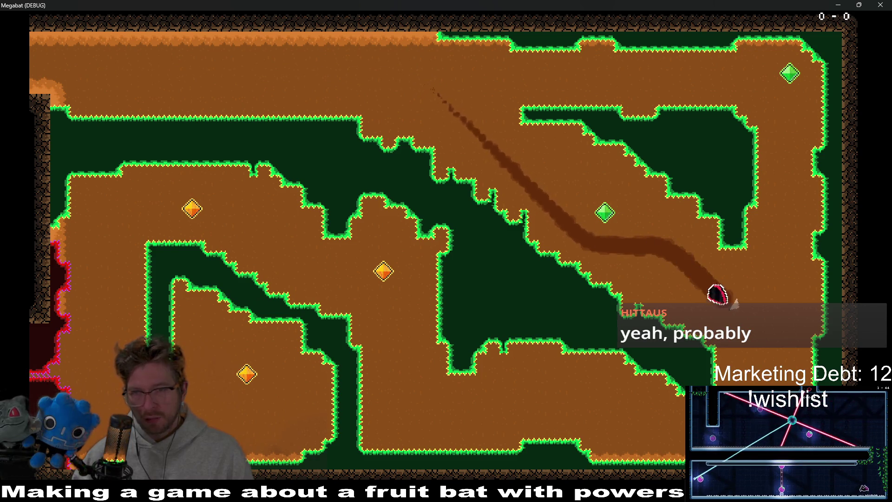
{"action": "key", "text": "Up"}
{"action": "key", "text": "Left"}
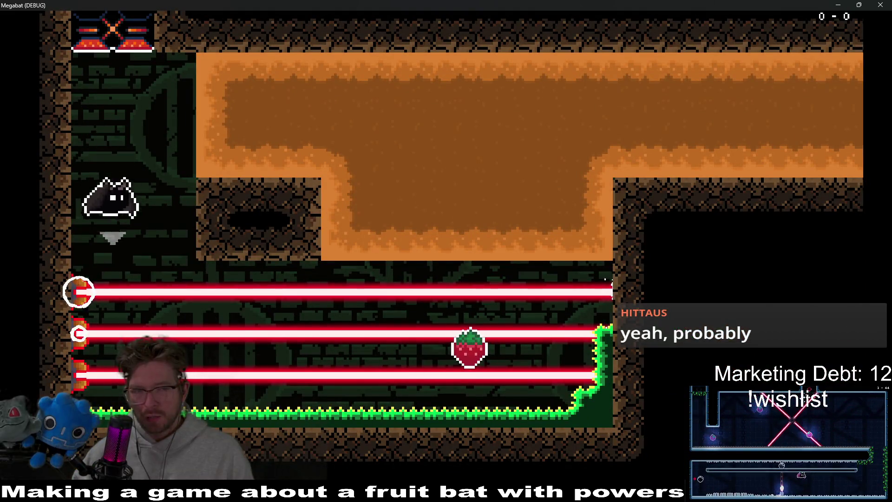
{"action": "key", "text": "Right"}
{"action": "key", "text": "Up"}
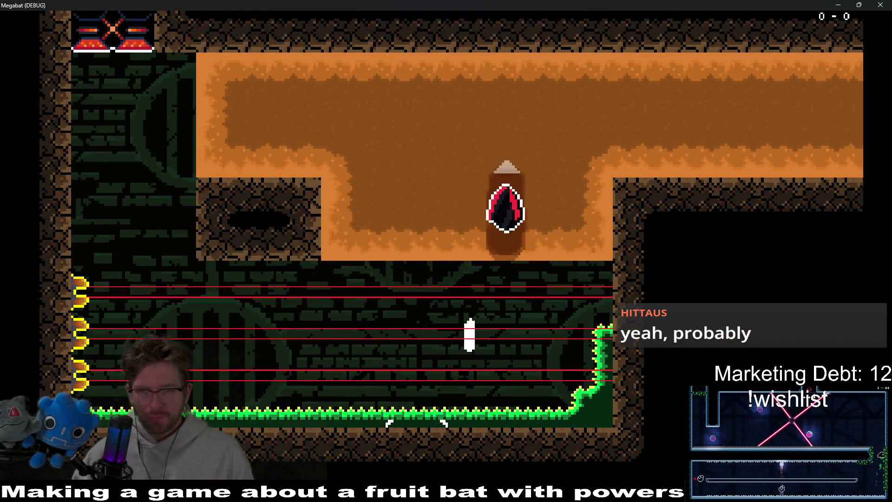
{"action": "key", "text": "Right"}
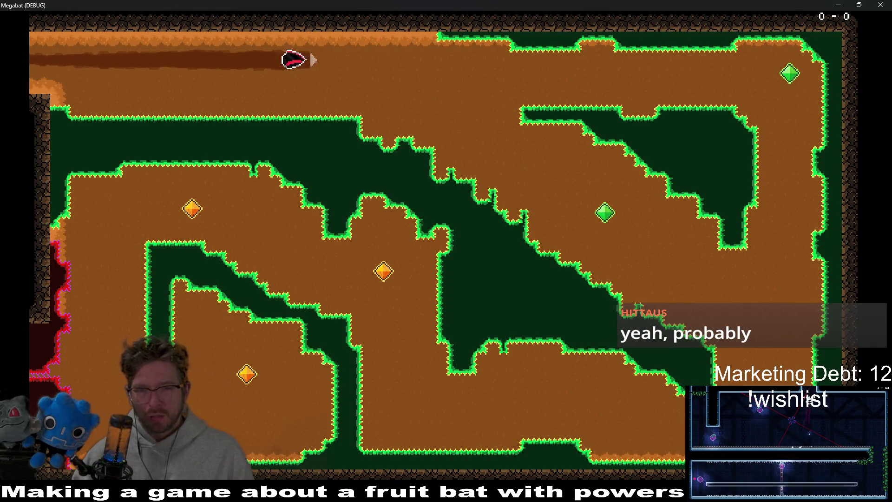
{"action": "key", "text": "Down"}
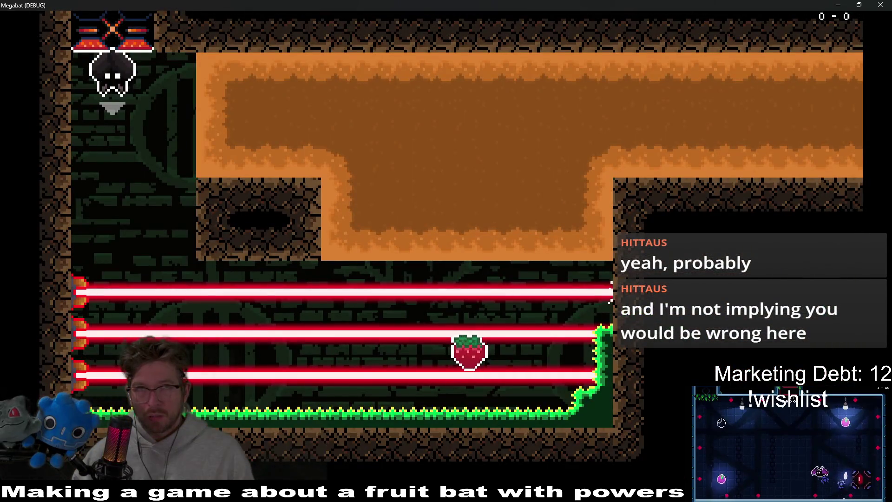
Step: Steer the bat across the laser room and into the next room twice more
{"action": "key", "text": "Down"}
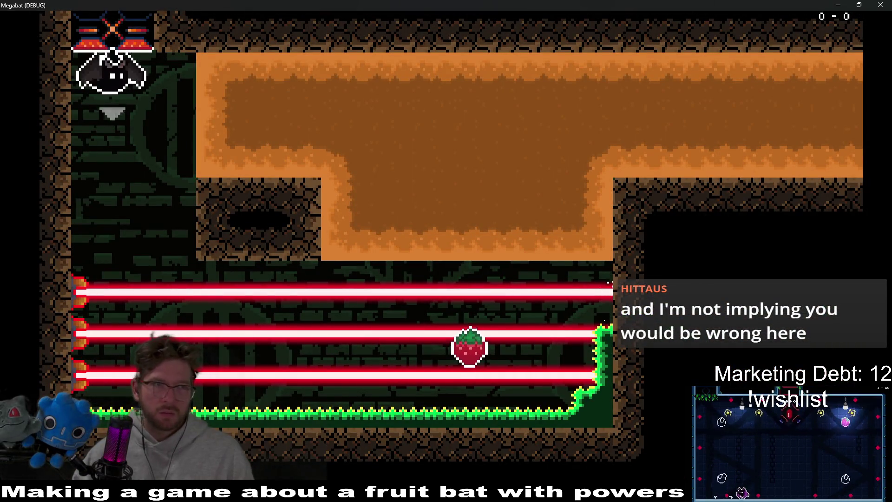
{"action": "key", "text": "Right"}
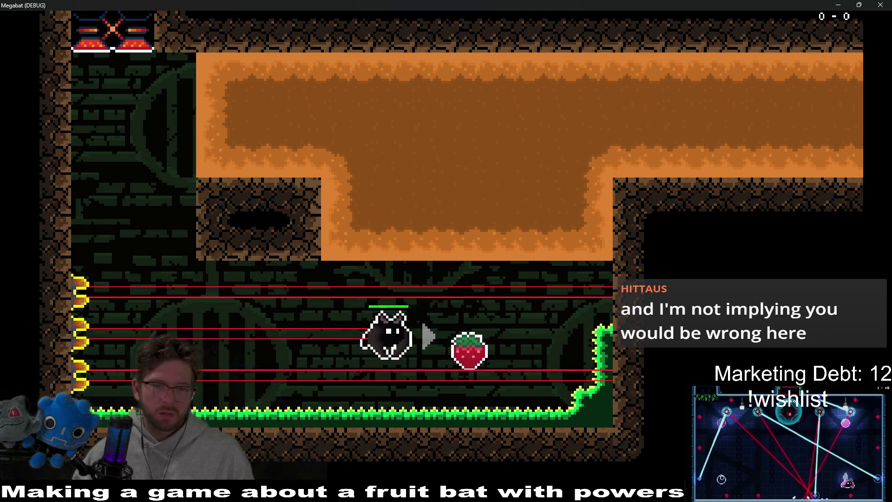
{"action": "key", "text": "Up"}
{"action": "key", "text": "Right"}
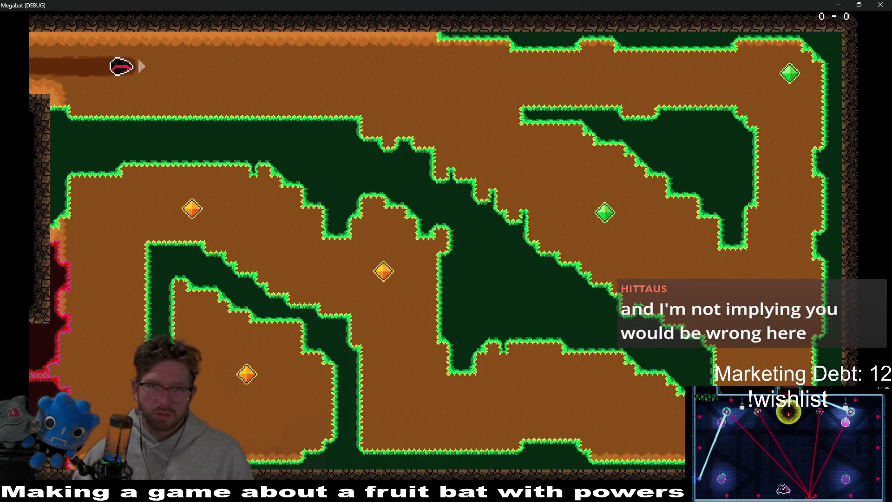
{"action": "key", "text": "Down"}
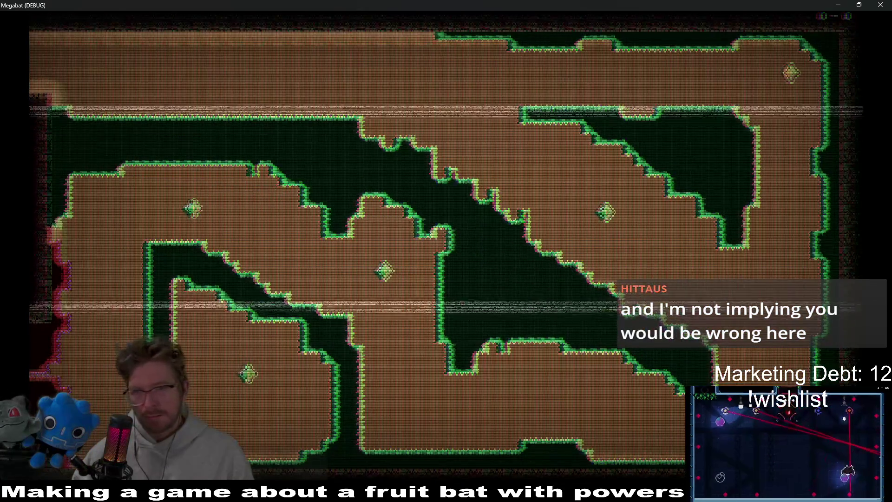
{"action": "key", "text": "Right"}
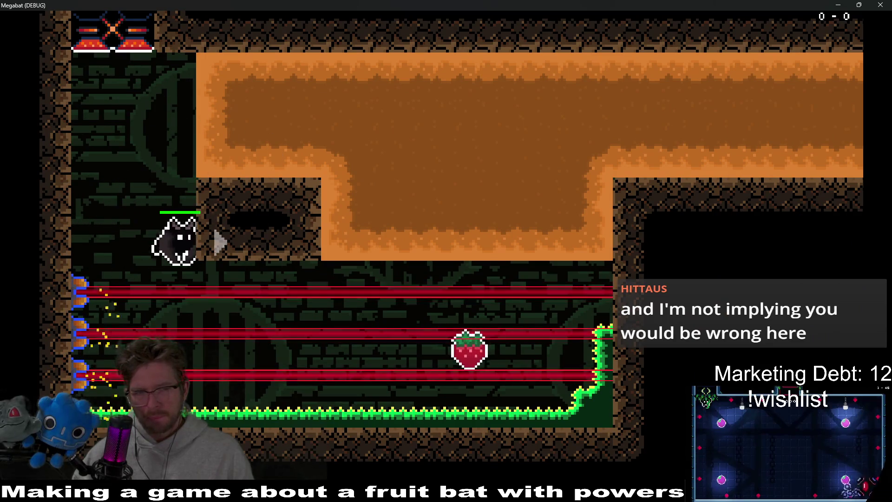
{"action": "key", "text": "Up"}
{"action": "key", "text": "Right"}
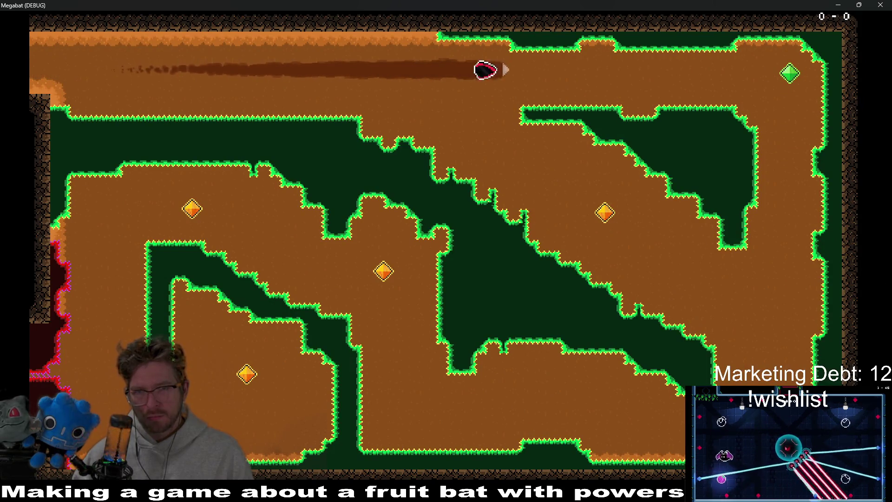
{"action": "key", "text": "Down"}
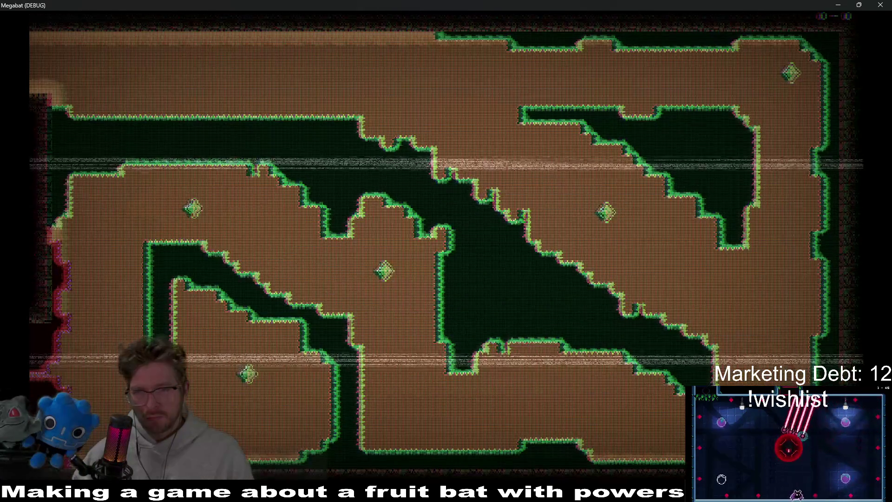
Step: Make final passes through the orange passage collecting gems, then quit the game with Alt+F4
{"action": "key", "text": "Right"}
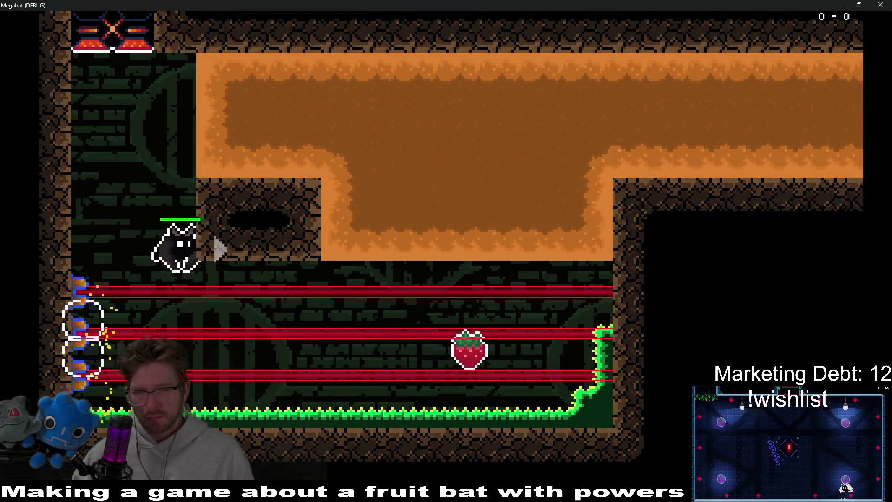
{"action": "key", "text": "Up"}
{"action": "key", "text": "Right"}
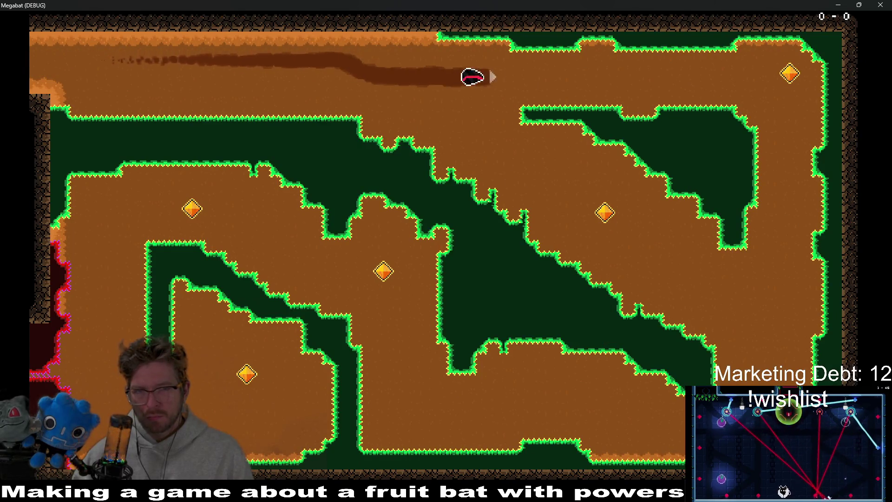
{"action": "key", "text": "Down"}
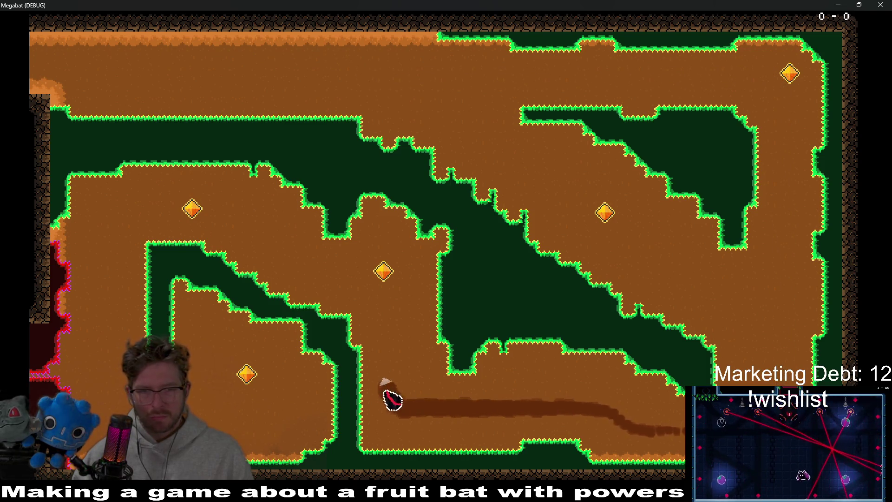
{"action": "key", "text": "Left"}
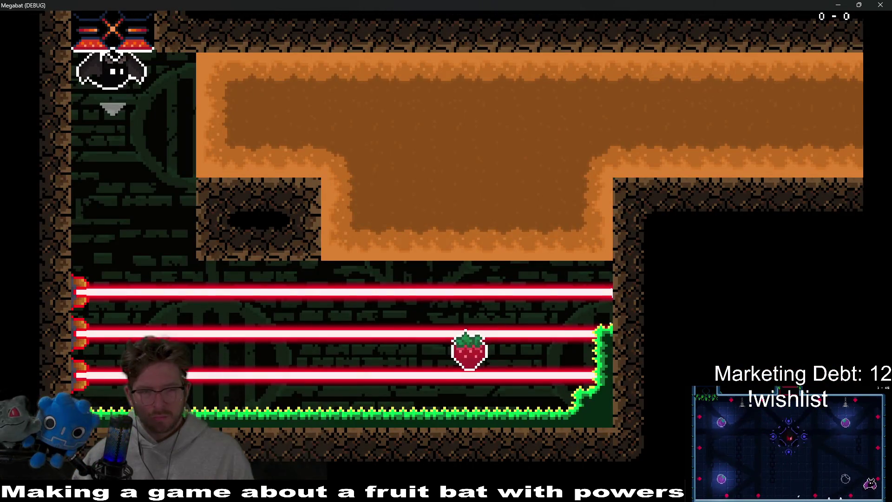
{"action": "key", "text": "Right"}
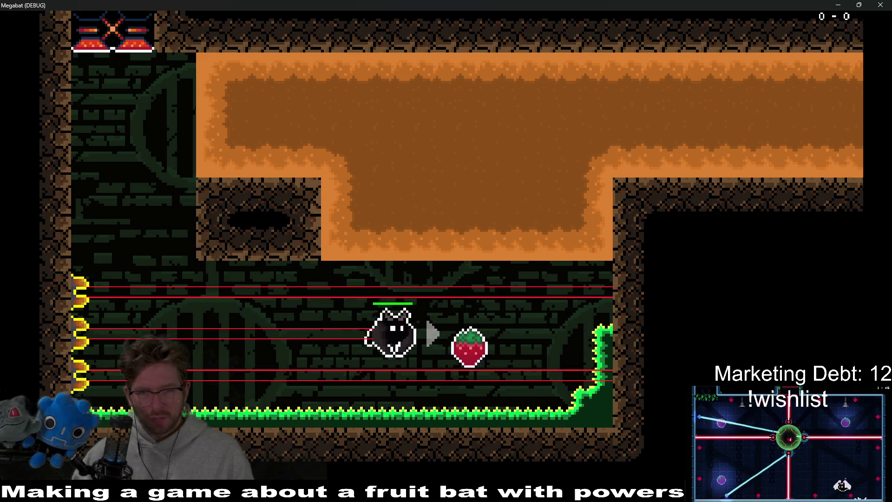
{"action": "key", "text": "Up"}
{"action": "key", "text": "Right"}
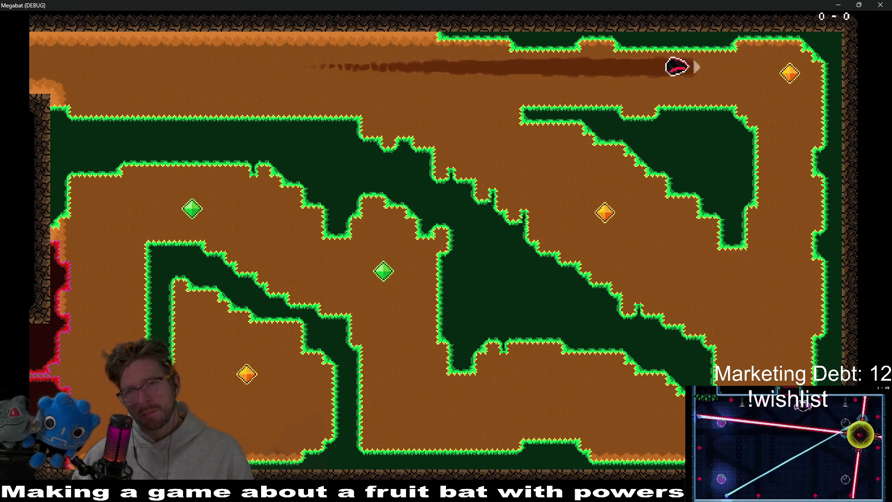
{"action": "key", "text": "Down"}
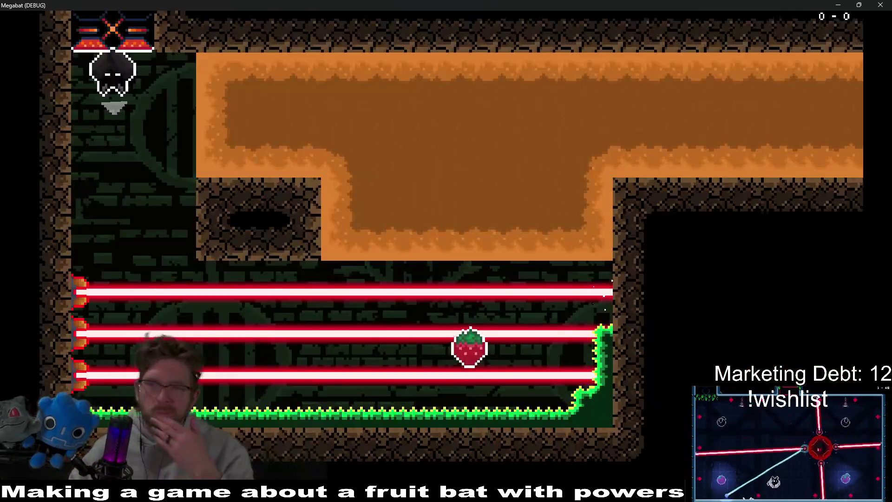
{"action": "key", "text": "alt+F4"}
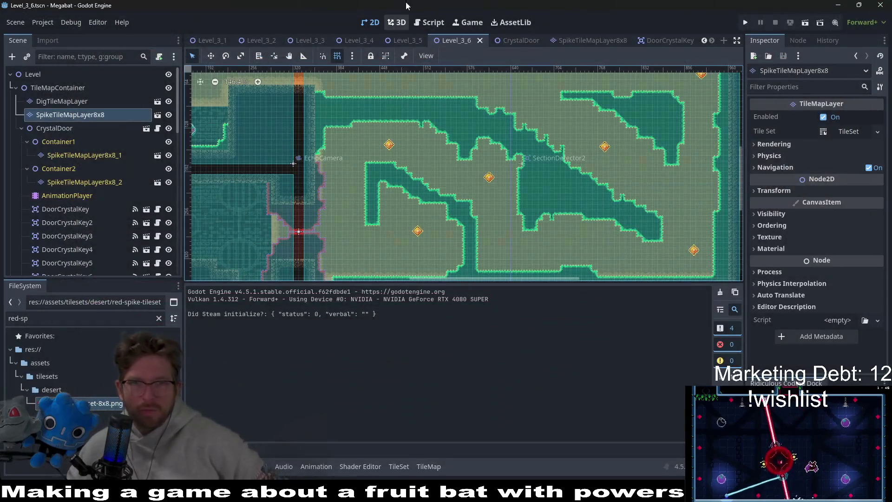
Step: Open DoorCrystalKey.gd, enlarge the editor over the output panel, and scroll to toggle_hit_animations
{"action": "left_click", "coordinate": [419, 22]}
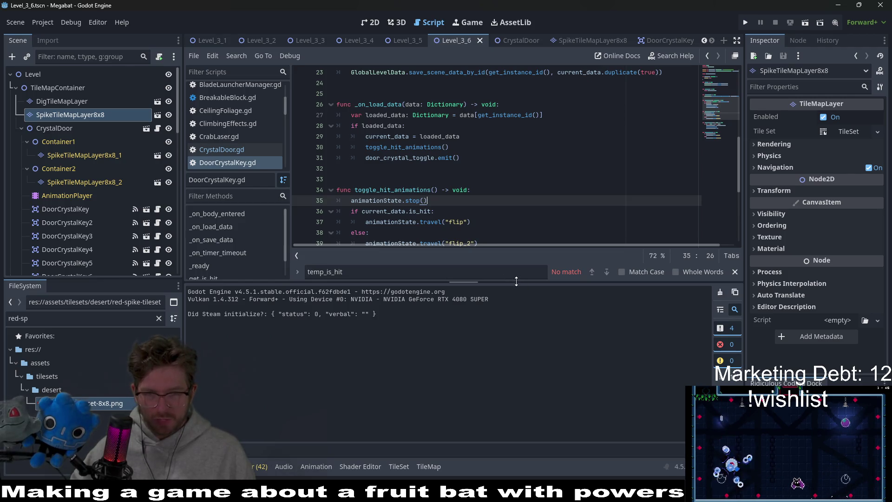
{"action": "left_click_drag", "start_coordinate": [516, 281], "coordinate": [516, 354]}
{"action": "scroll", "coordinate": [533, 248], "scroll_direction": "down", "scroll_amount": 2}
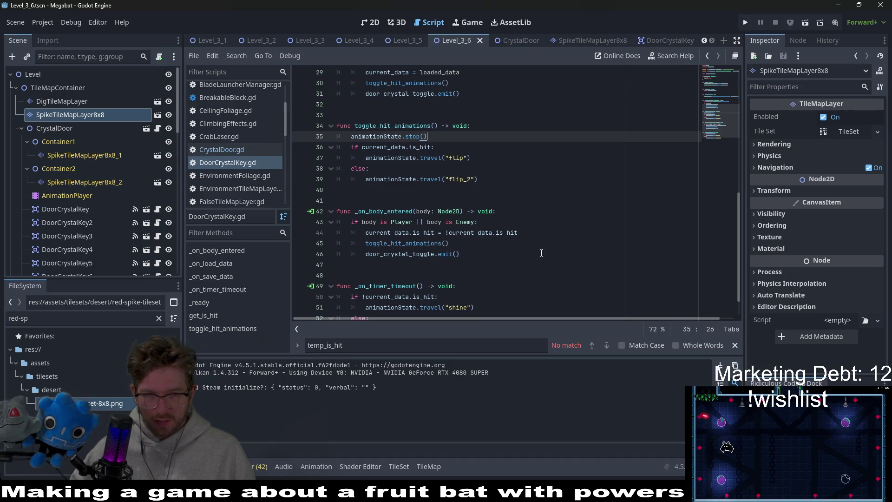
{"action": "scroll", "coordinate": [549, 232], "scroll_direction": "down", "scroll_amount": 1}
{"action": "scroll", "coordinate": [550, 232], "scroll_direction": "up", "scroll_amount": 2}
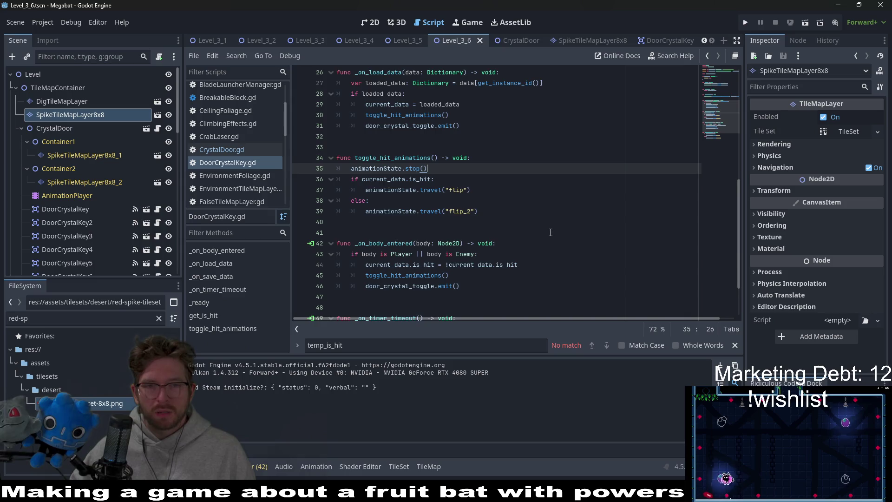
{"action": "scroll", "coordinate": [551, 233], "scroll_direction": "up", "scroll_amount": 3}
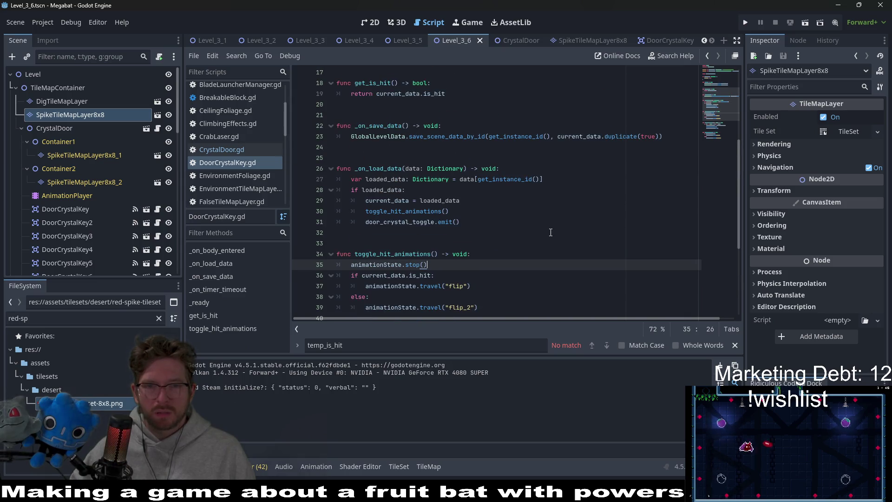
{"action": "scroll", "coordinate": [551, 232], "scroll_direction": "down", "scroll_amount": 3}
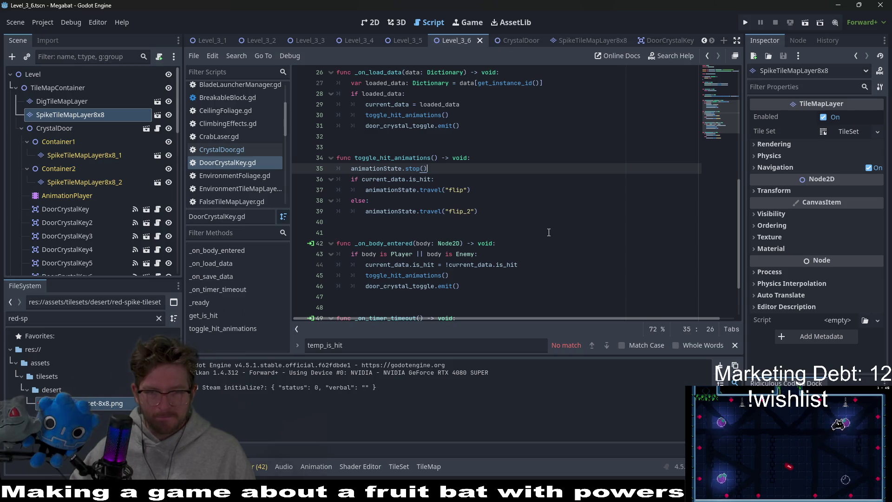
{"action": "scroll", "coordinate": [549, 232], "scroll_direction": "down", "scroll_amount": 2}
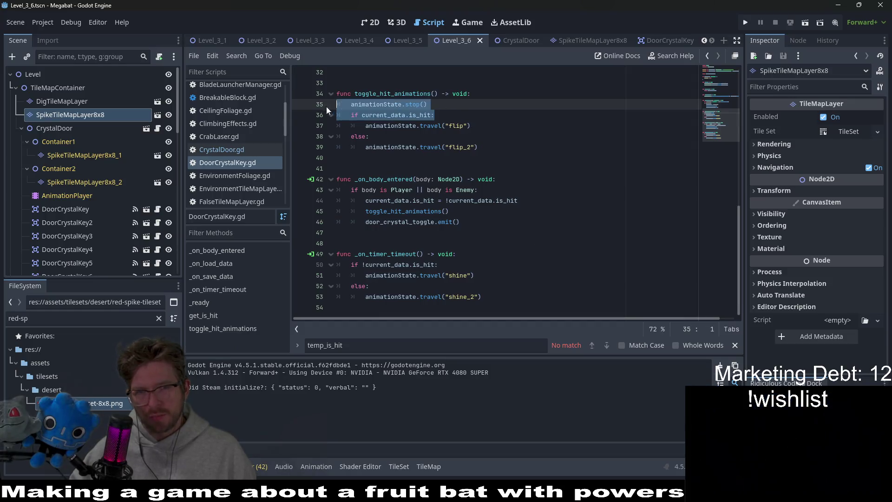
{"action": "key", "text": "Up"}
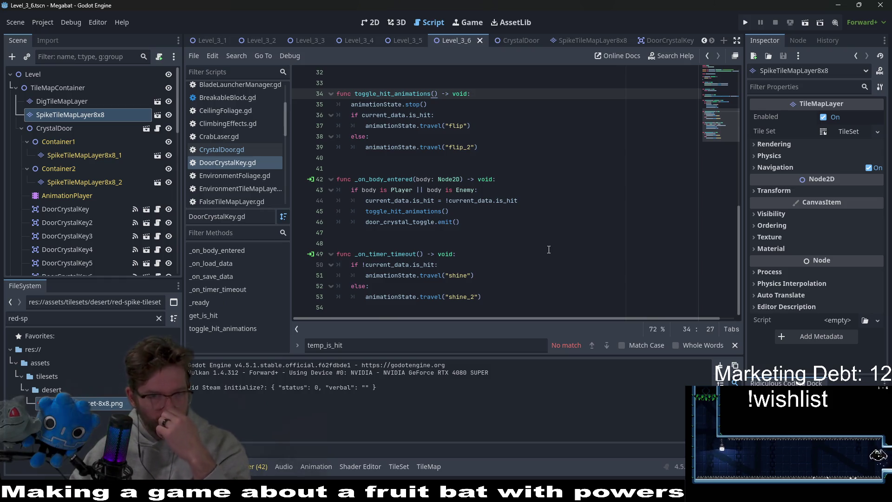
{"action": "scroll", "coordinate": [548, 249], "scroll_direction": "up", "scroll_amount": 10}
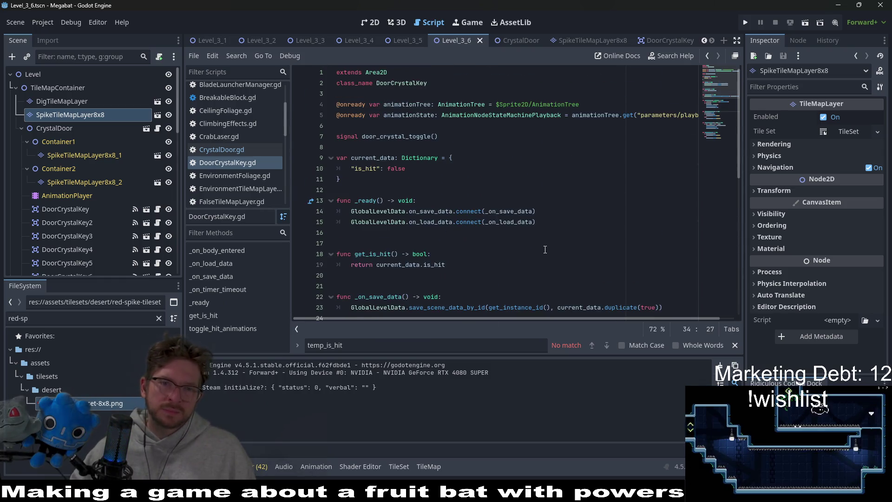
{"action": "scroll", "coordinate": [545, 249], "scroll_direction": "down", "scroll_amount": 2}
{"action": "scroll", "coordinate": [545, 249], "scroll_direction": "down", "scroll_amount": 3}
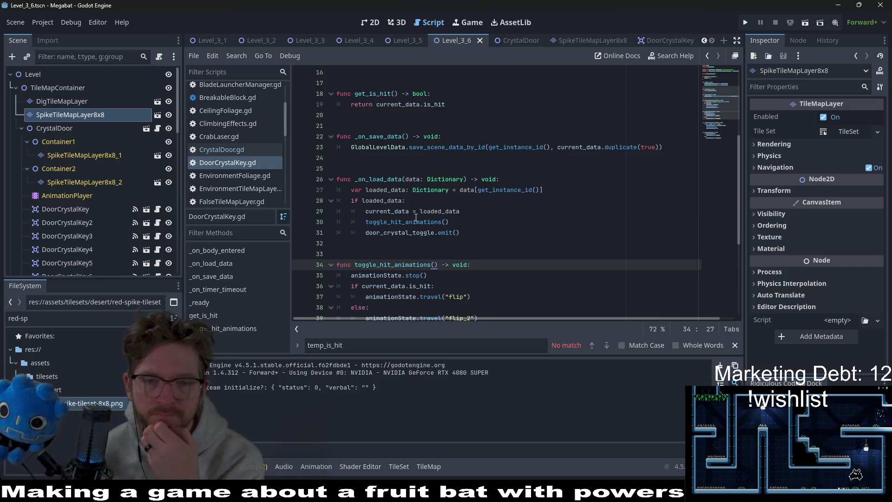
Step: Check the toggle_hit_animations call, loaded_data and current_data, then select the is_hit if/else block
{"action": "left_click", "coordinate": [406, 233]}
{"action": "double_click", "coordinate": [403, 223]}
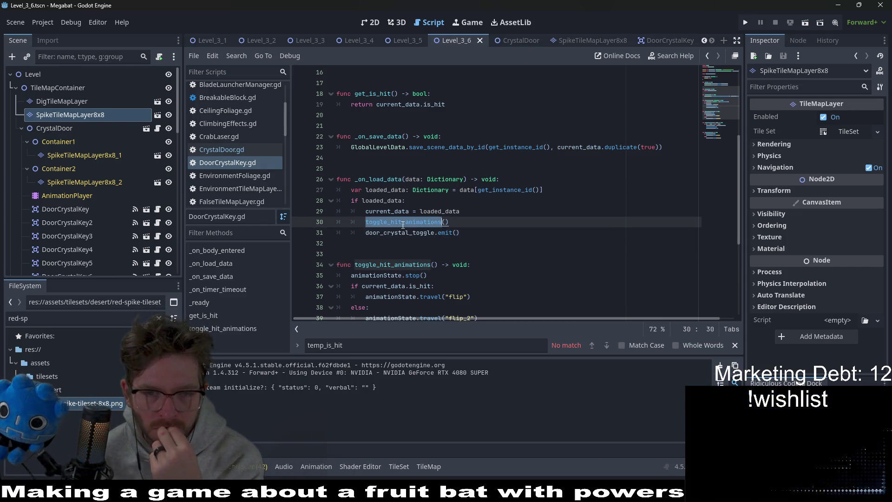
{"action": "scroll", "coordinate": [615, 255], "scroll_direction": "down", "scroll_amount": 2}
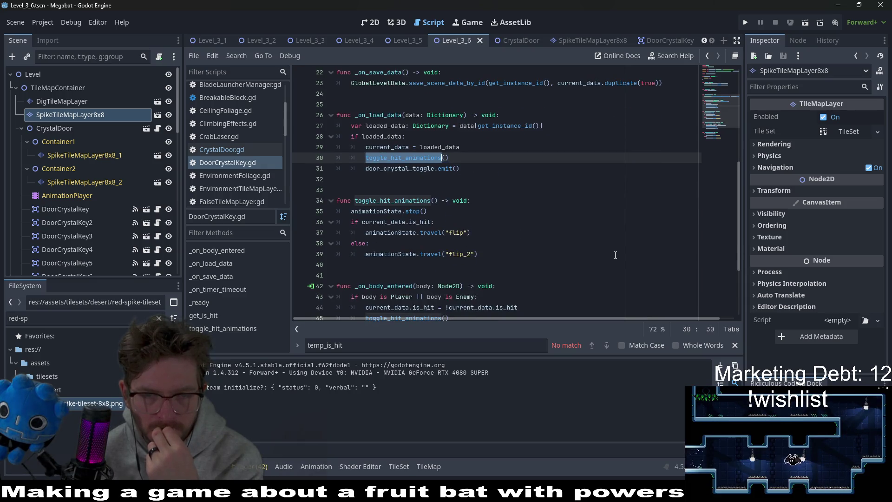
{"action": "mouse_move", "coordinate": [394, 168]}
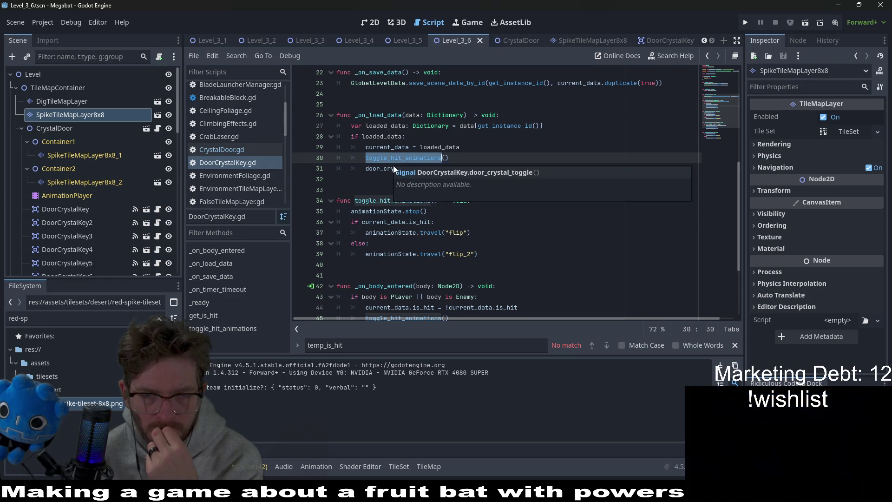
{"action": "double_click", "coordinate": [437, 147]}
{"action": "mouse_move", "coordinate": [437, 148]}
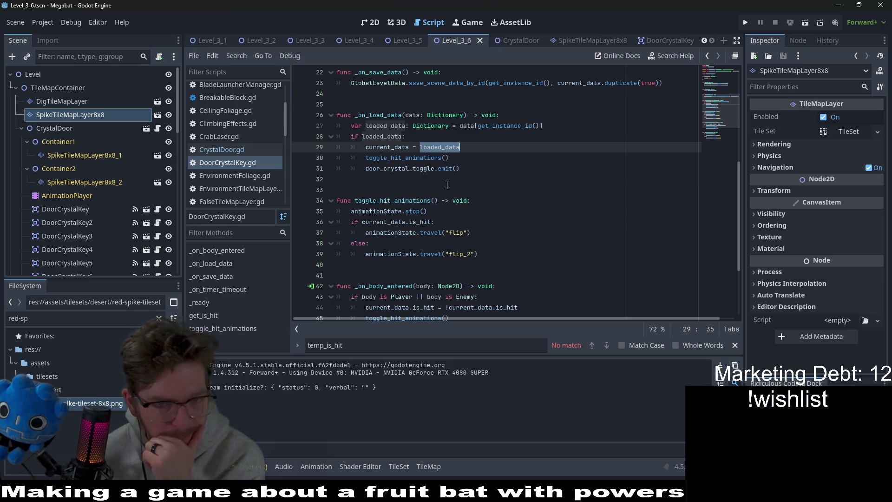
{"action": "double_click", "coordinate": [377, 149]}
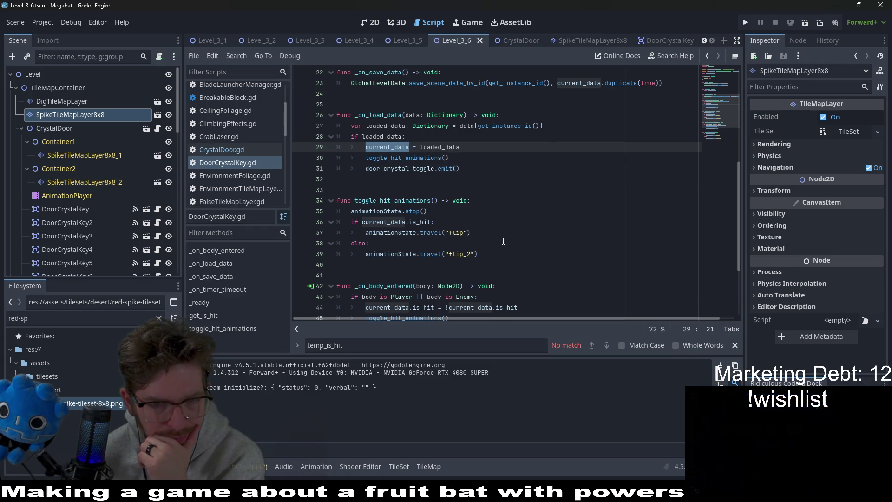
{"action": "left_click_drag", "start_coordinate": [503, 241], "coordinate": [381, 223]}
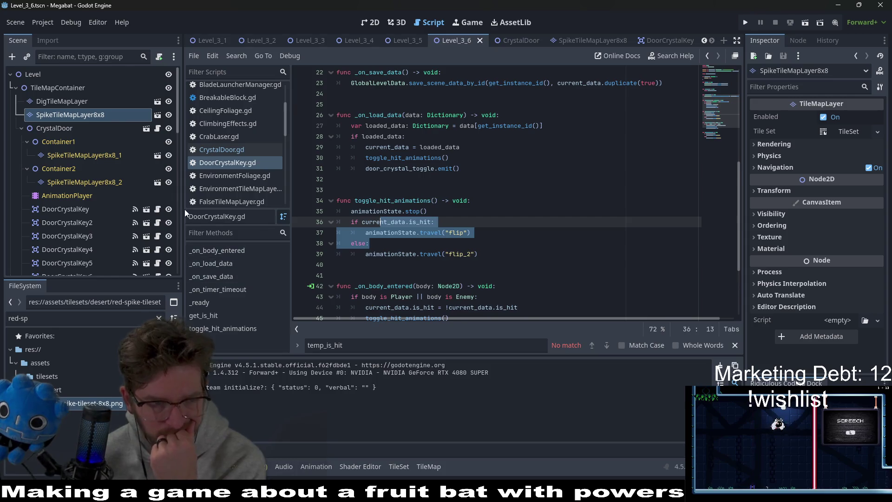
Step: Open the DoorCrystalKey scene from Level_3_6, inspect its AnimationTree graph, then open DoorCrystalKey.gd
{"action": "left_click", "coordinate": [372, 24]}
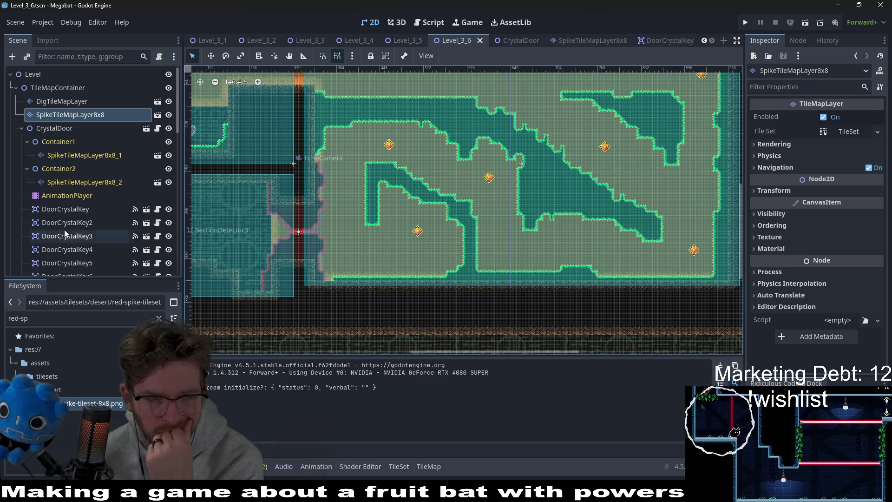
{"action": "left_click", "coordinate": [65, 209]}
{"action": "left_click", "coordinate": [145, 211]}
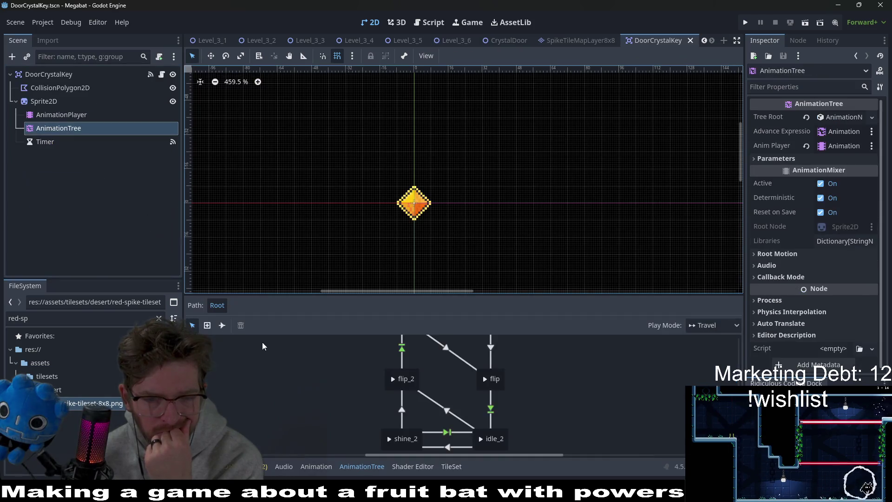
{"action": "left_click_drag", "start_coordinate": [556, 278], "coordinate": [555, 173]}
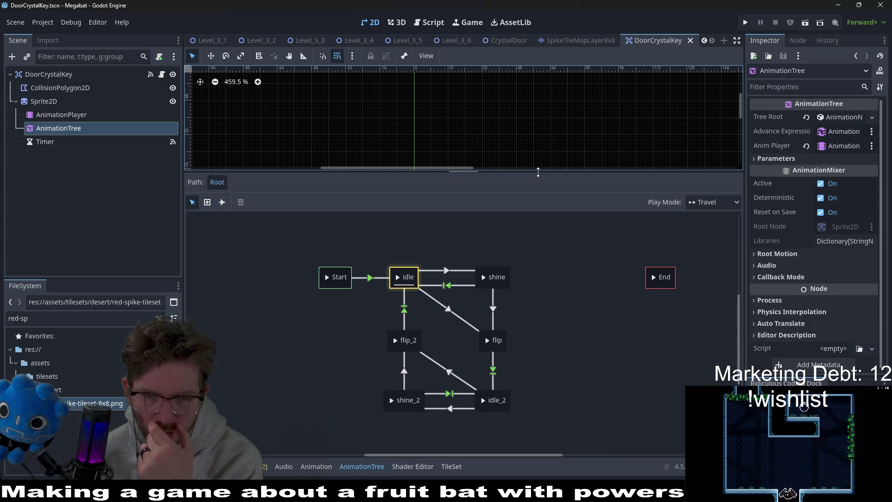
{"action": "left_click_drag", "start_coordinate": [538, 172], "coordinate": [535, 296]}
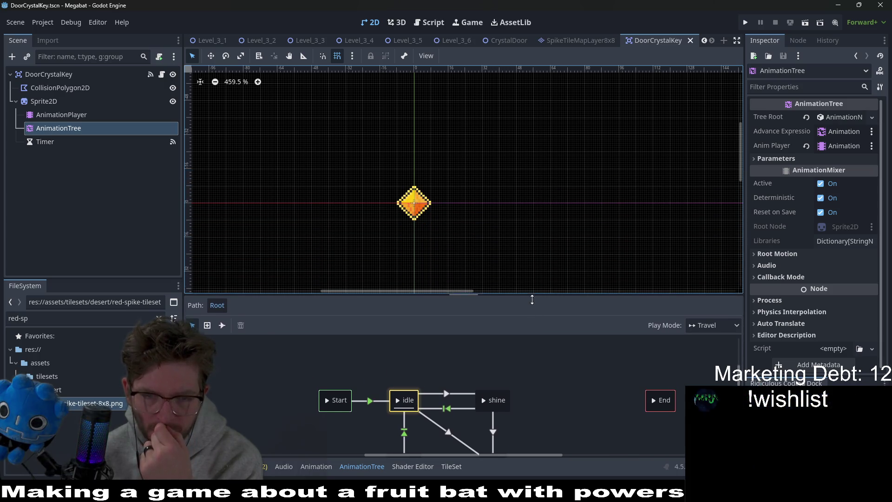
{"action": "left_click", "coordinate": [161, 75]}
{"action": "scroll", "coordinate": [462, 175], "scroll_direction": "down", "scroll_amount": 5}
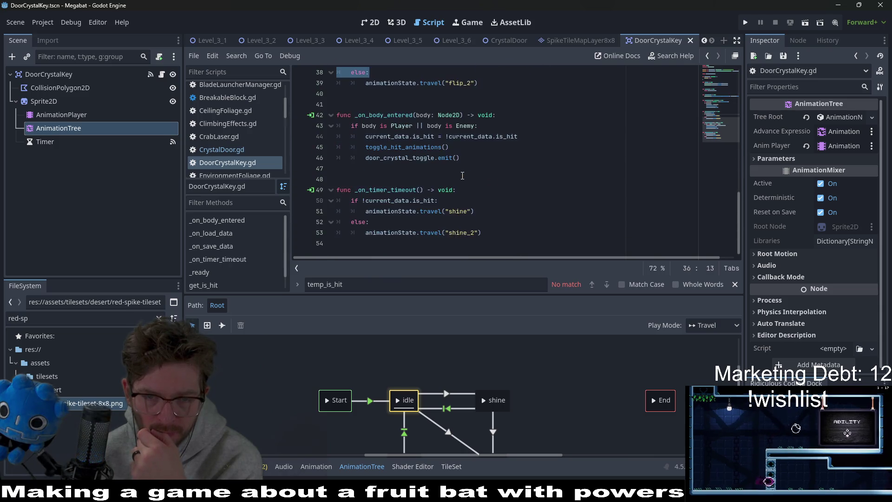
Step: Replace 'flip' with 'idle_2' on line 37 and 'flip_2' with 'idle' on line 39, then save
{"action": "scroll", "coordinate": [463, 176], "scroll_direction": "up", "scroll_amount": 3}
{"action": "double_click", "coordinate": [454, 159]}
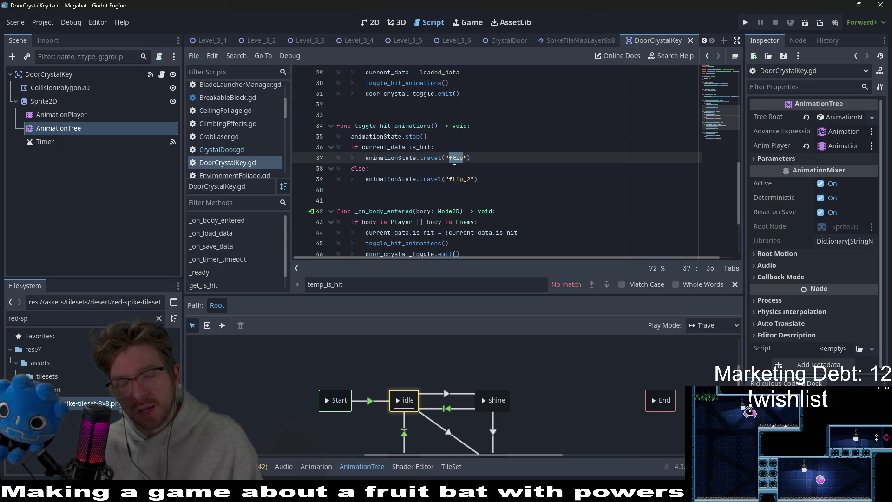
{"action": "type", "text": "idle"}
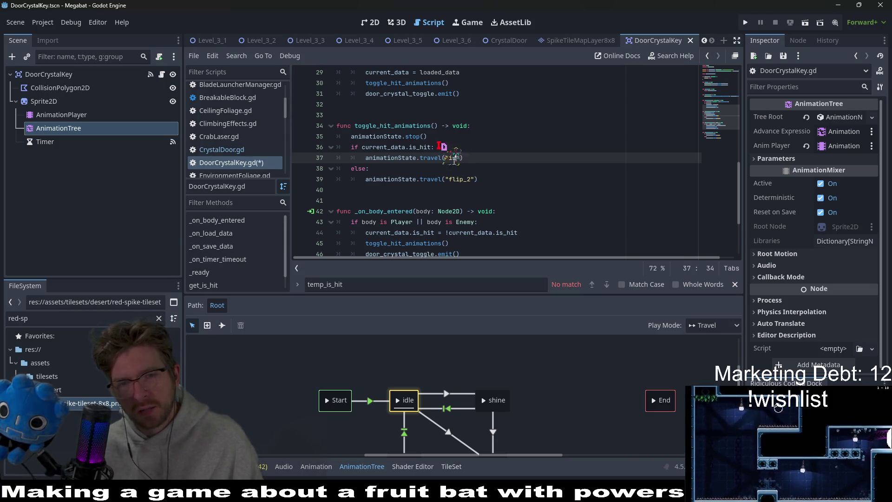
{"action": "type", "text": "2"}
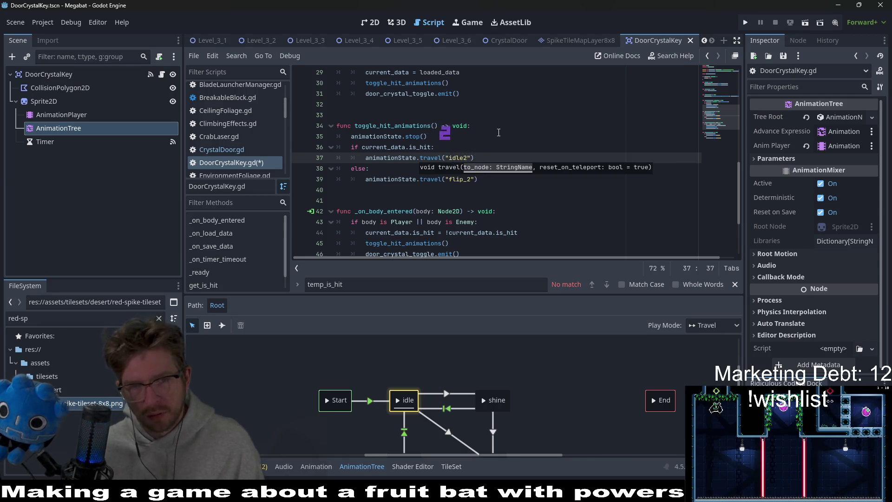
{"action": "left_click", "coordinate": [433, 136]}
{"action": "left_click", "coordinate": [466, 176]}
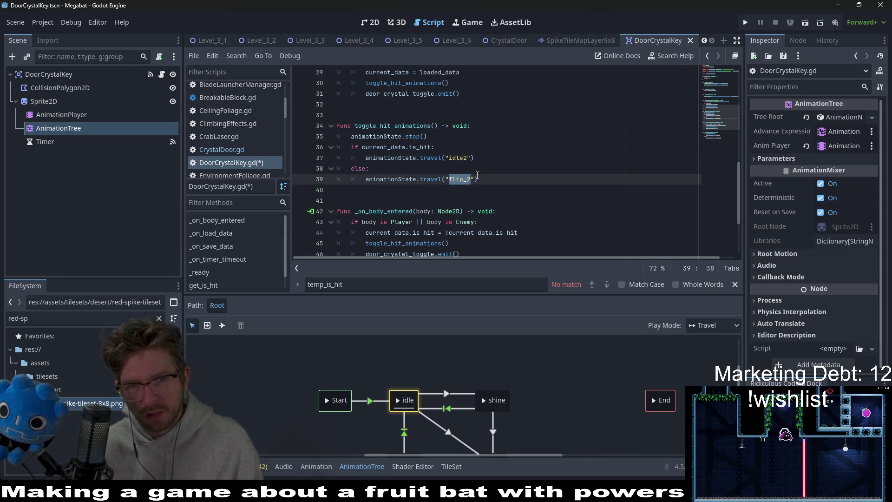
{"action": "type", "text": "idle"}
{"action": "key", "text": "Up"}
{"action": "key", "text": "Up"}
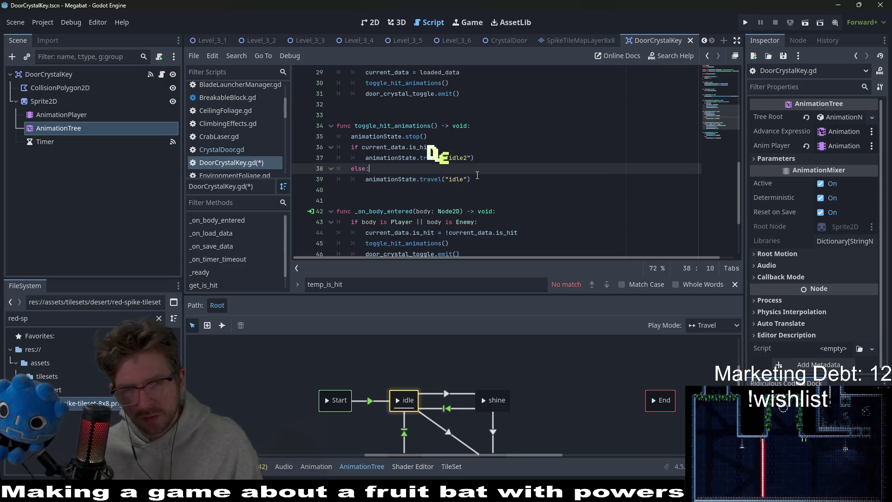
{"action": "type", "text": "_"}
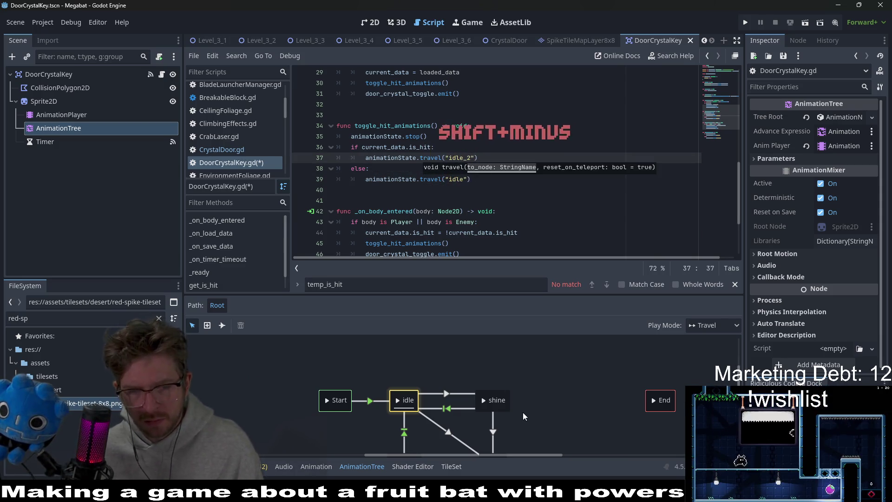
{"action": "scroll", "coordinate": [523, 416], "scroll_direction": "down", "scroll_amount": 2}
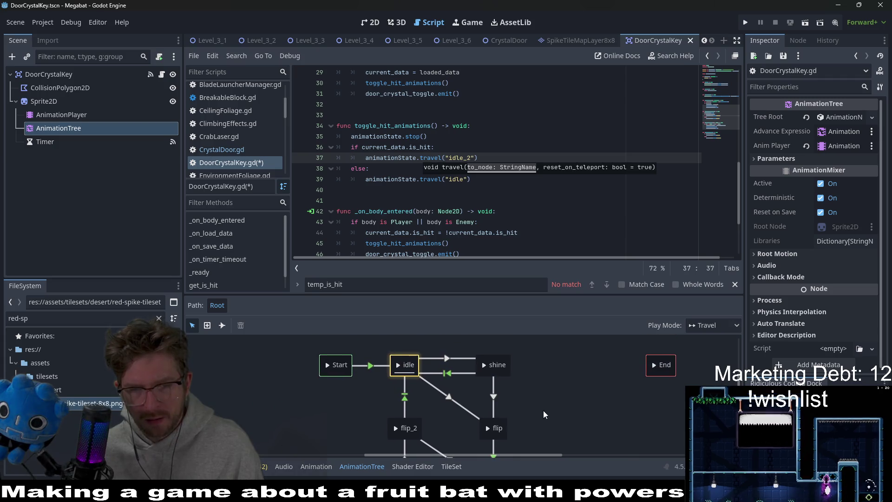
{"action": "left_click", "coordinate": [505, 198]}
{"action": "key", "text": "ctrl+s"}
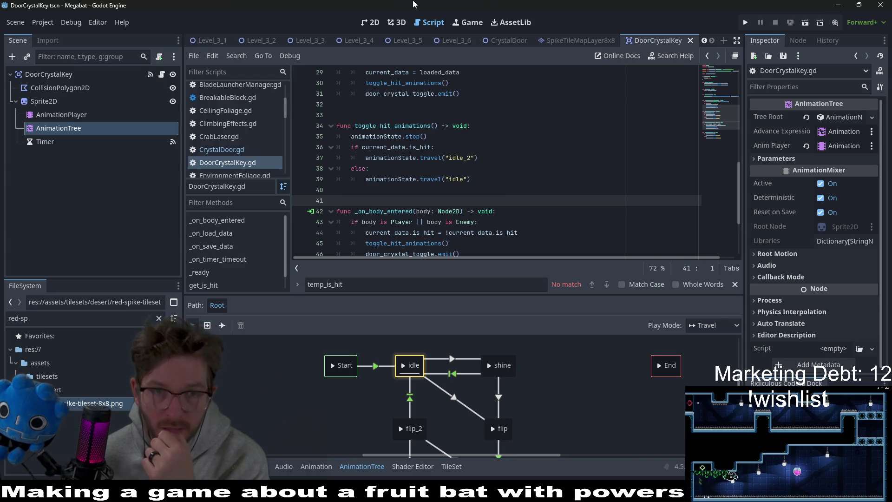
Step: Test-run the DoorCrystalKey scene, close it, then run the Level_3_6 scene
{"action": "left_click", "coordinate": [372, 22]}
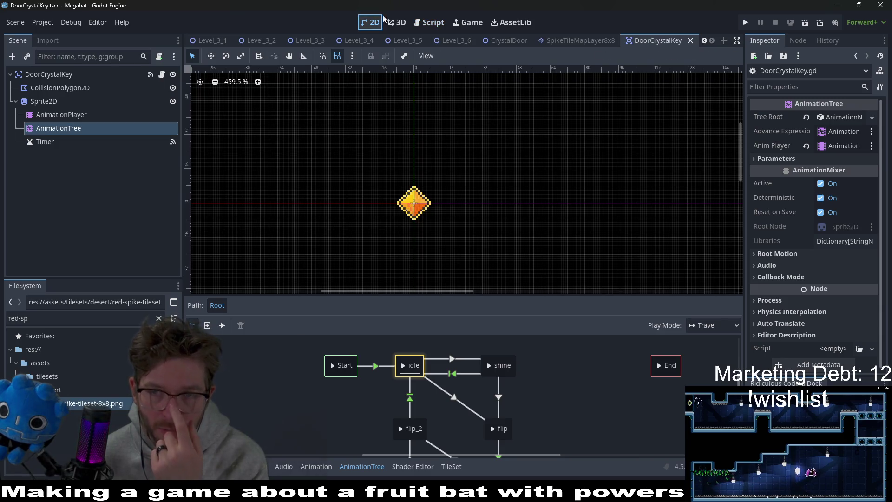
{"action": "left_click", "coordinate": [805, 23]}
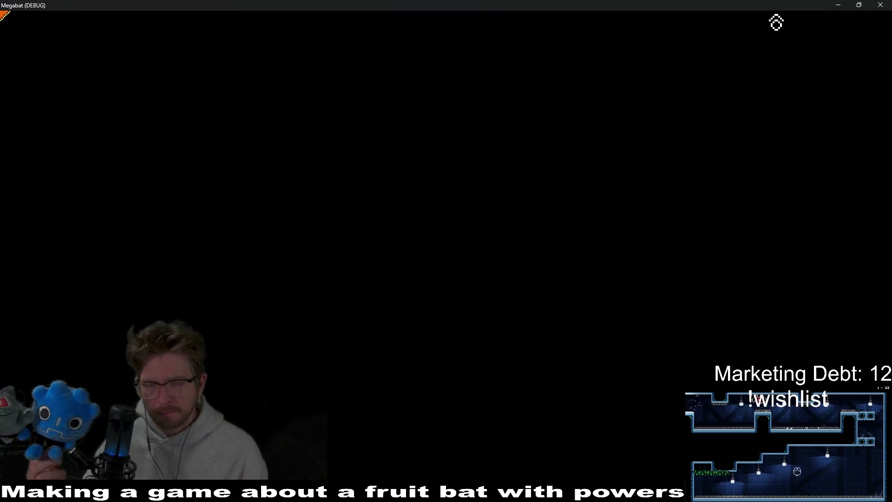
{"action": "left_click", "coordinate": [880, 5]}
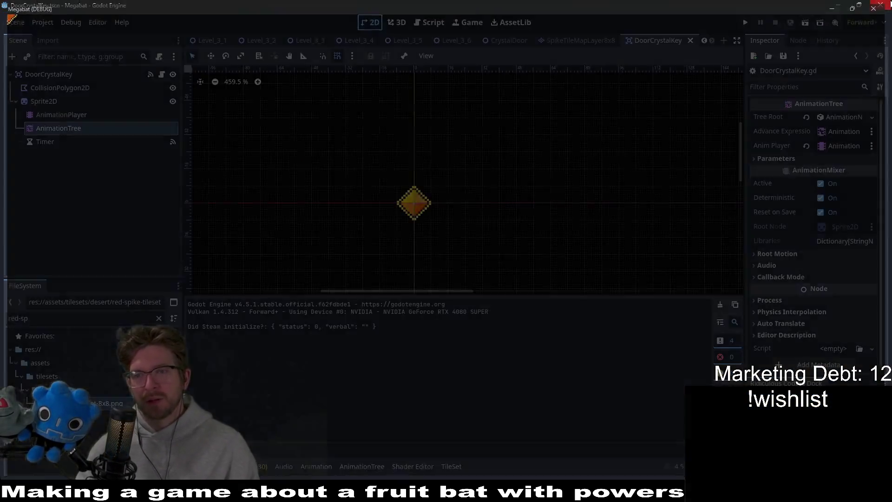
{"action": "left_click", "coordinate": [451, 42]}
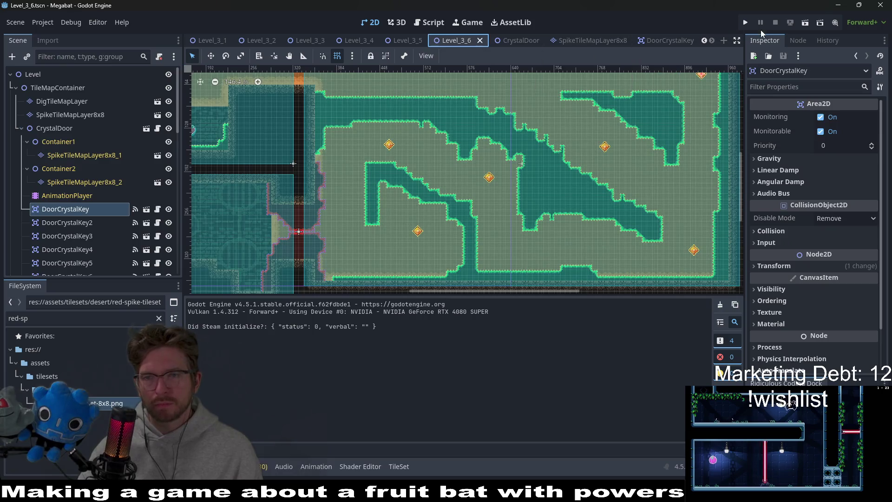
{"action": "left_click", "coordinate": [805, 23]}
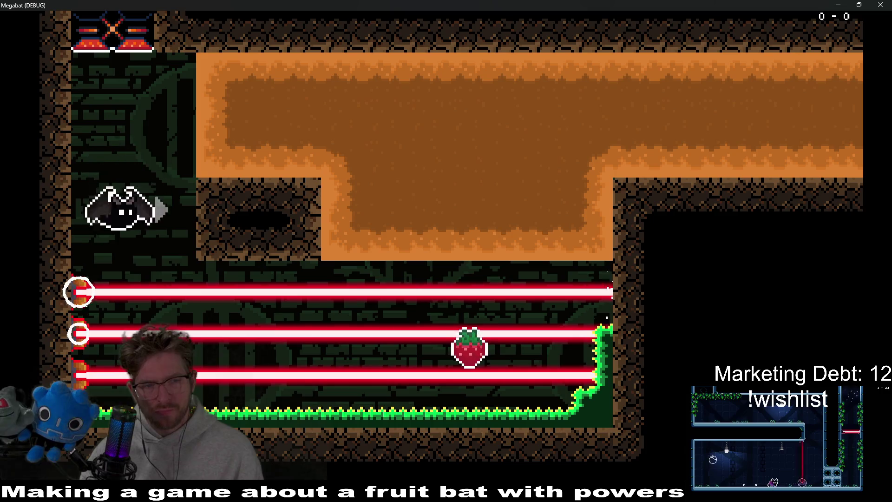
Step: Fly and burrow the bat through the dirt into the crystal keys, then pause with Esc
{"action": "key", "text": "Right"}
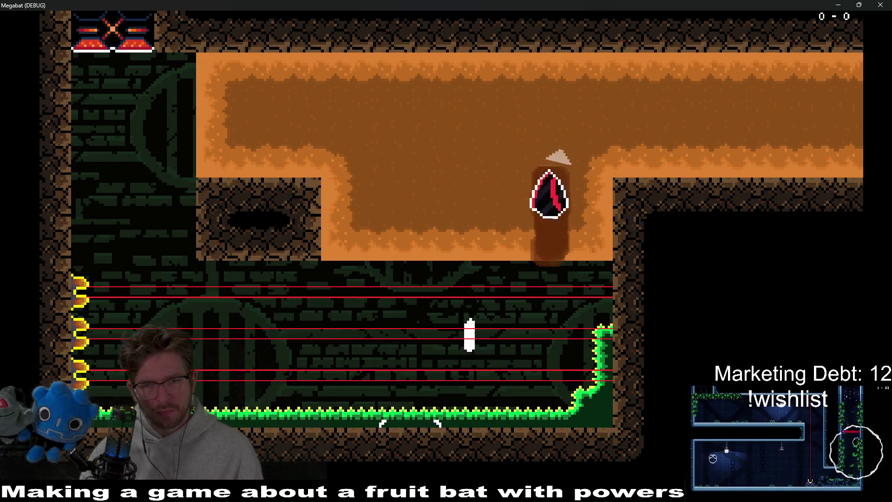
{"action": "key", "text": "Right"}
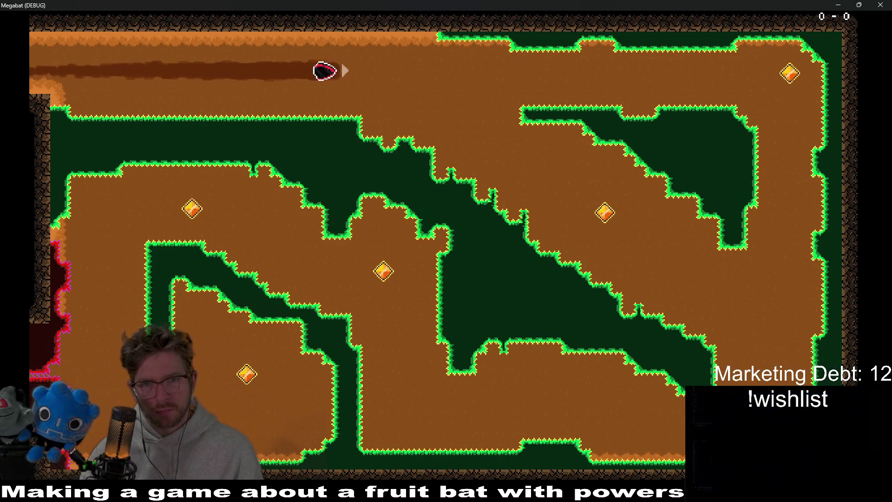
{"action": "key", "text": "Down"}
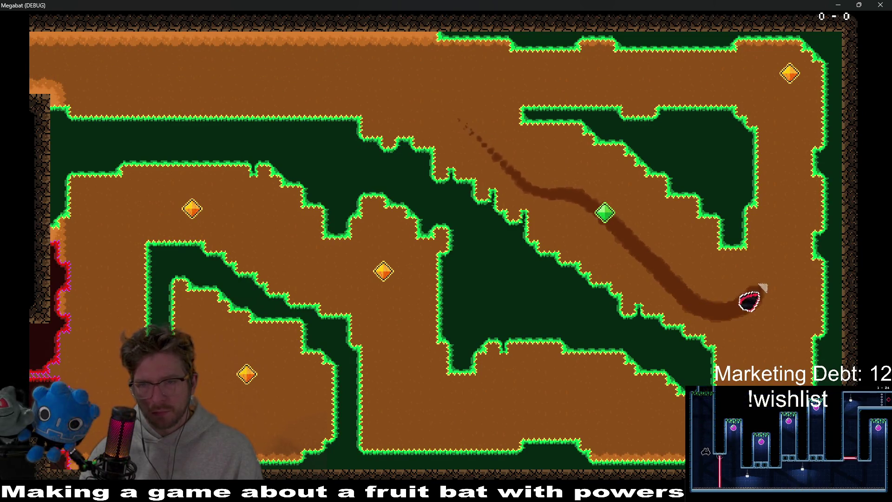
{"action": "key", "text": "Up"}
{"action": "key", "text": "Left"}
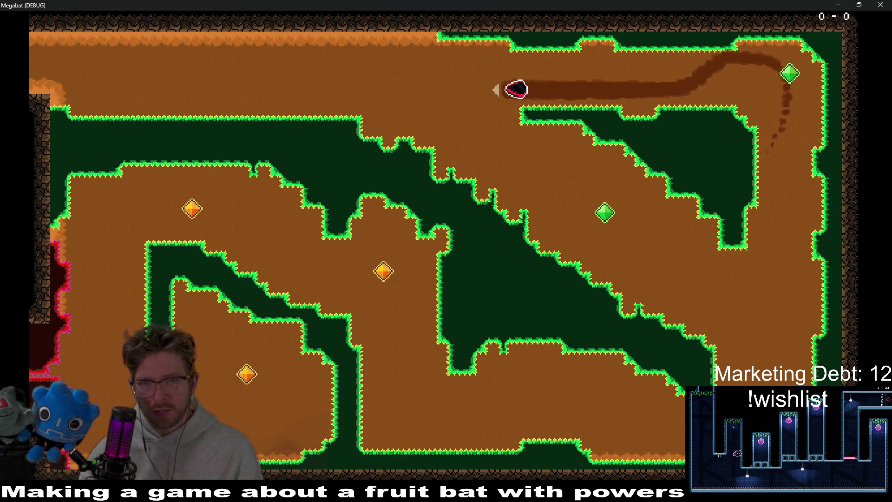
{"action": "key", "text": "Down"}
{"action": "key", "text": "space"}
{"action": "key", "text": "Left"}
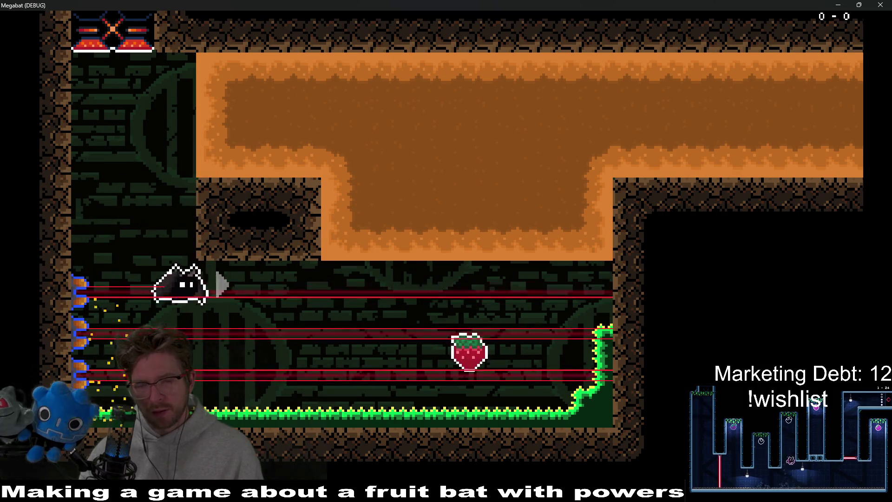
{"action": "key", "text": "Up"}
{"action": "key", "text": "Right"}
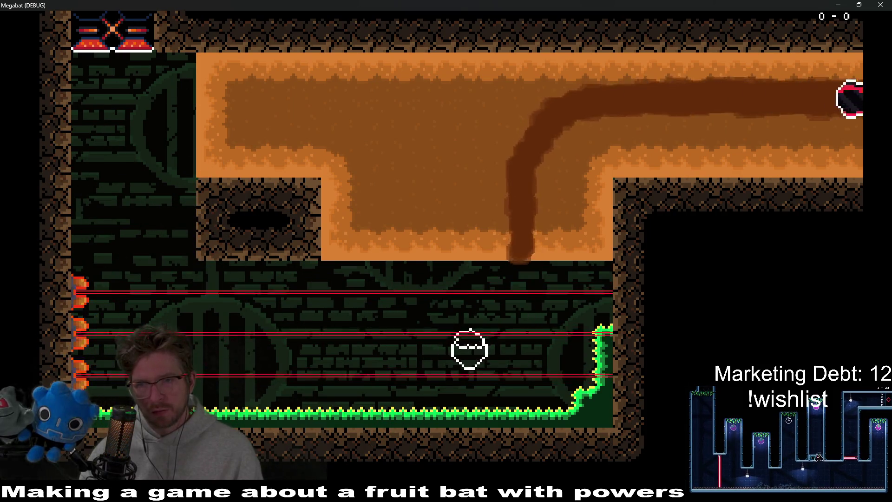
{"action": "key", "text": "Down"}
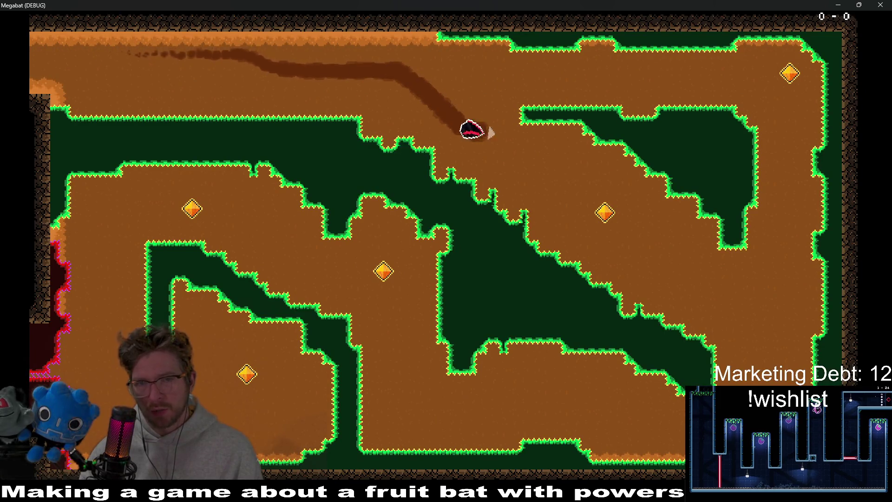
{"action": "key", "text": "Up"}
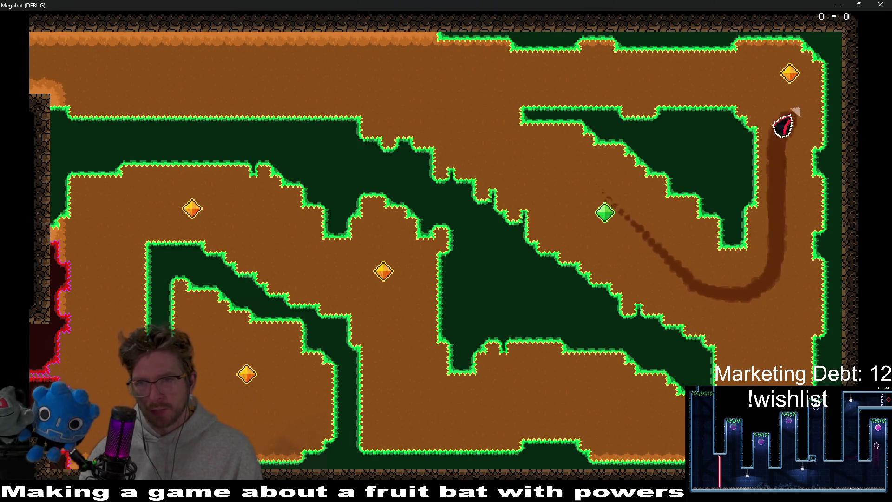
{"action": "key", "text": "Left"}
{"action": "key", "text": "Down"}
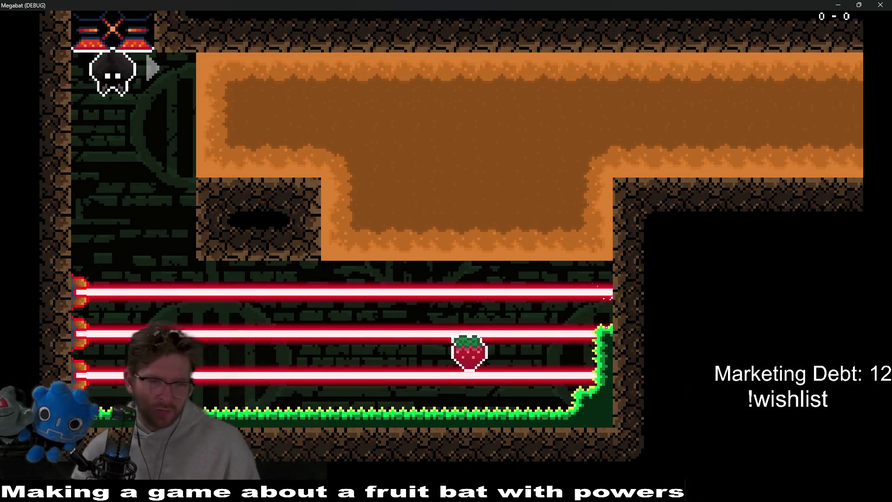
{"action": "key", "text": "Down"}
{"action": "key", "text": "Right"}
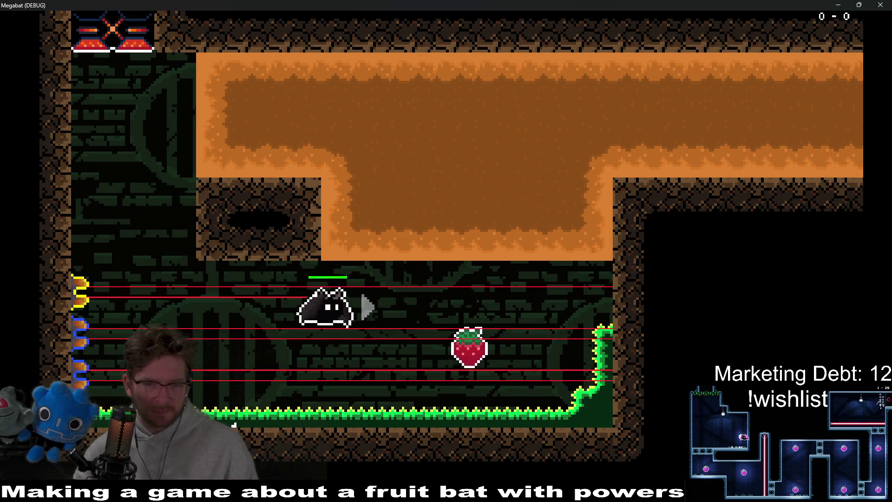
{"action": "key", "text": "Up"}
{"action": "key", "text": "Right"}
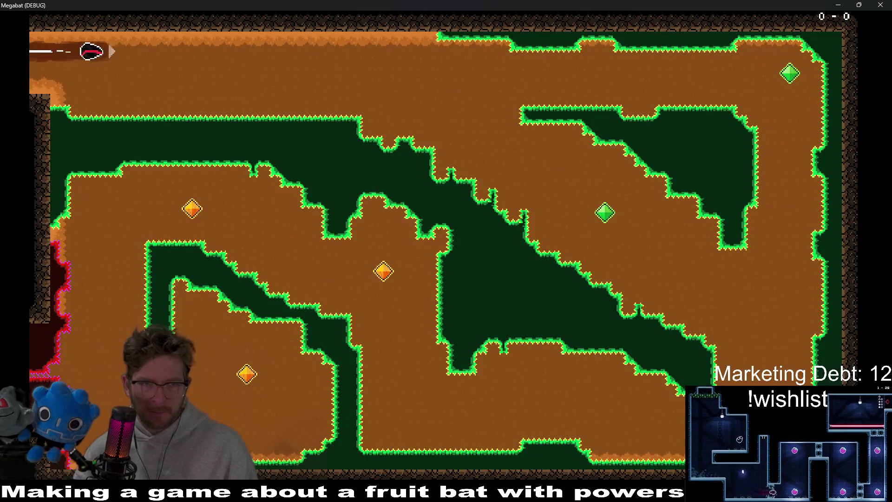
{"action": "key", "text": "Escape"}
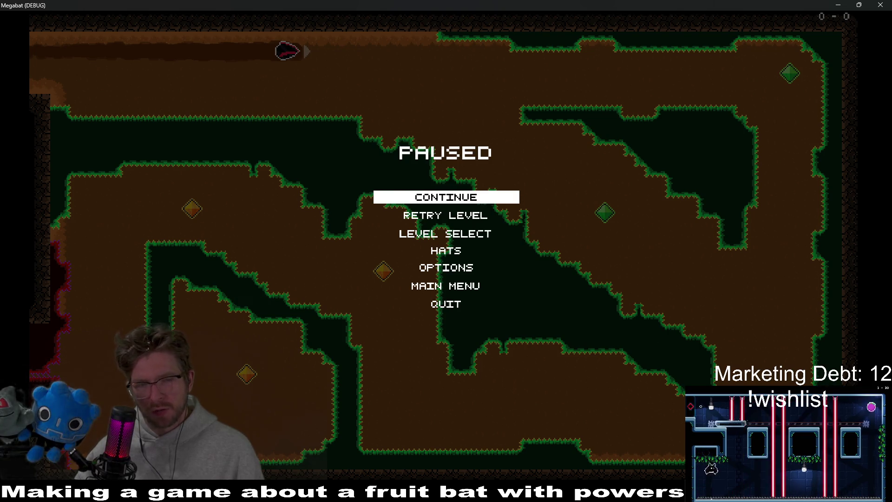
Step: Resume the paused game, fly briefly past the lasers, then close the game window
{"action": "left_click", "coordinate": [455, 200]}
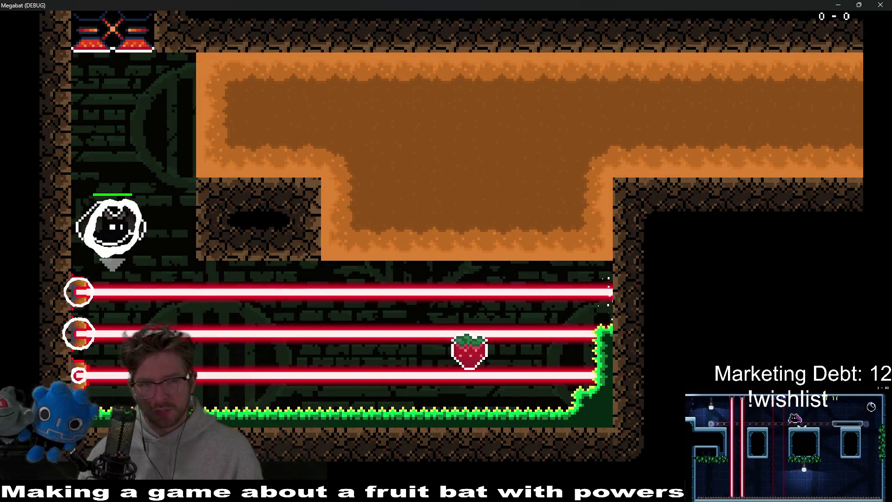
{"action": "key", "text": "Right"}
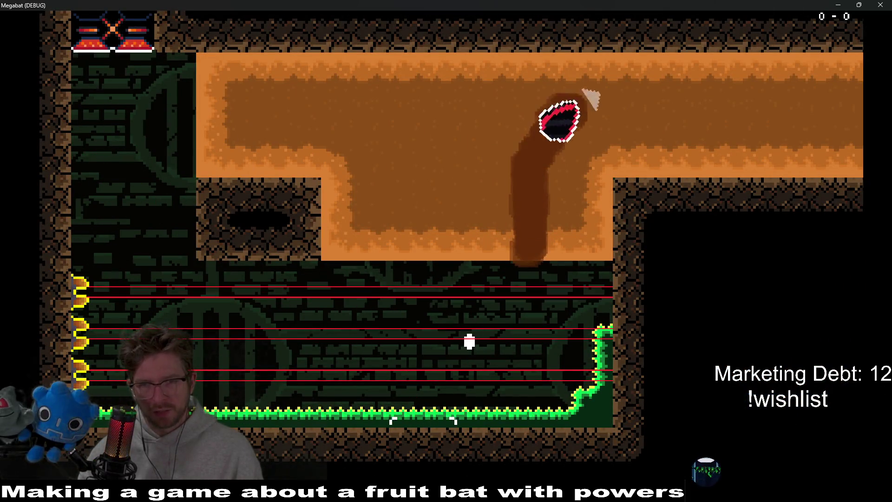
{"action": "key", "text": "Down"}
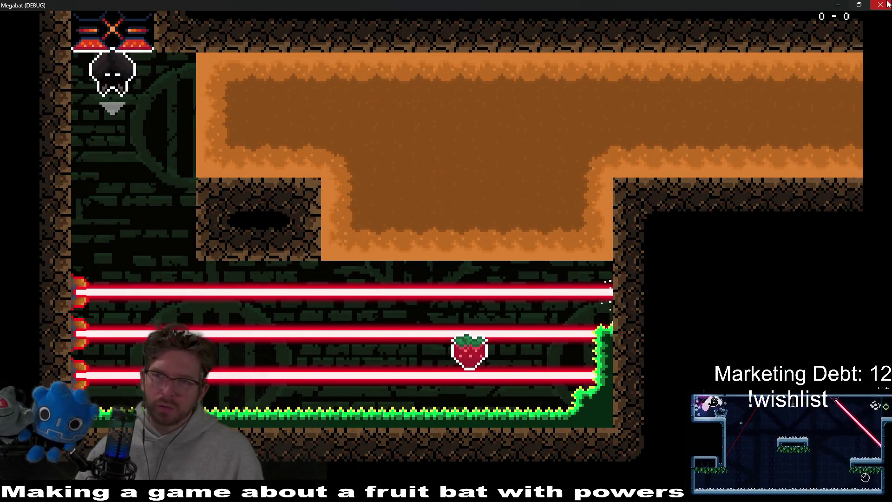
{"action": "left_click", "coordinate": [880, 5]}
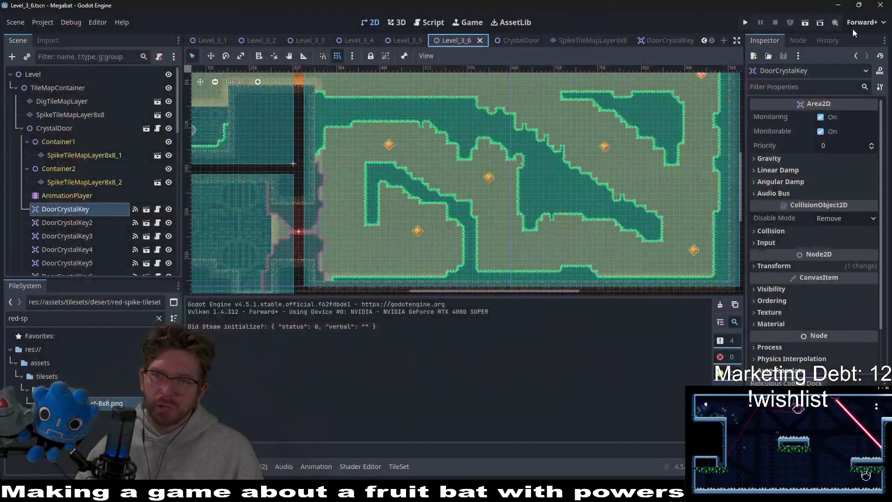
Step: Relaunch the game, play through the laser corridors, dirt tunnels and gems, then stop it with F8
{"action": "left_click", "coordinate": [806, 23]}
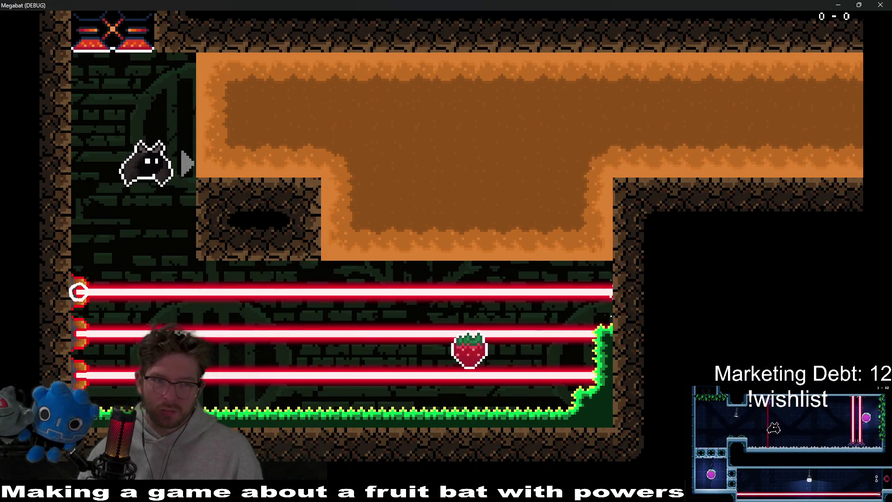
{"action": "key", "text": "Right"}
{"action": "key", "text": "Up"}
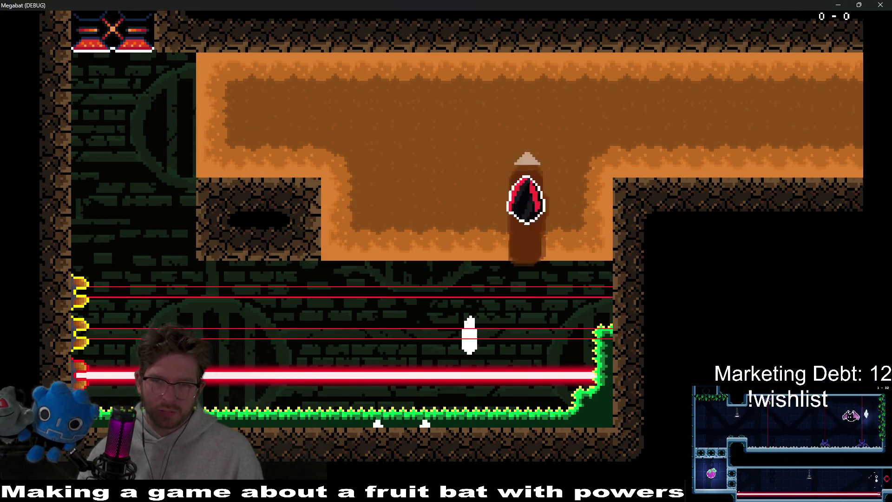
{"action": "key", "text": "Right"}
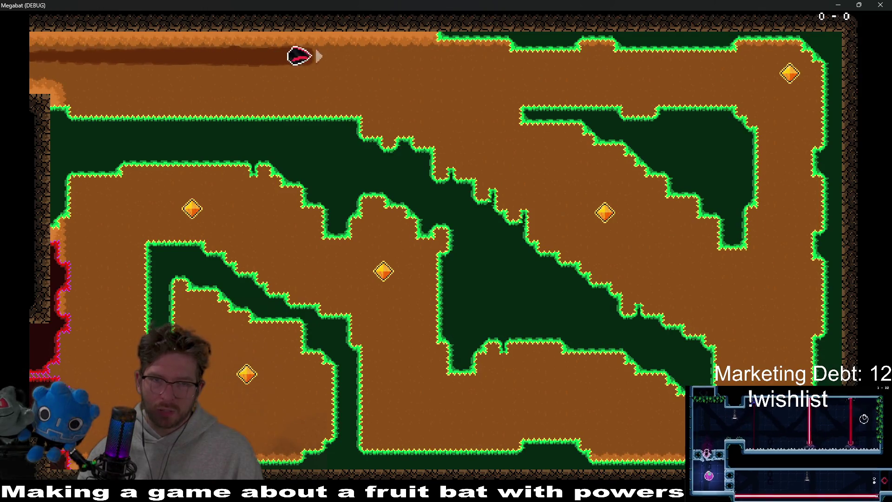
{"action": "key", "text": "Down"}
{"action": "key", "text": "Right"}
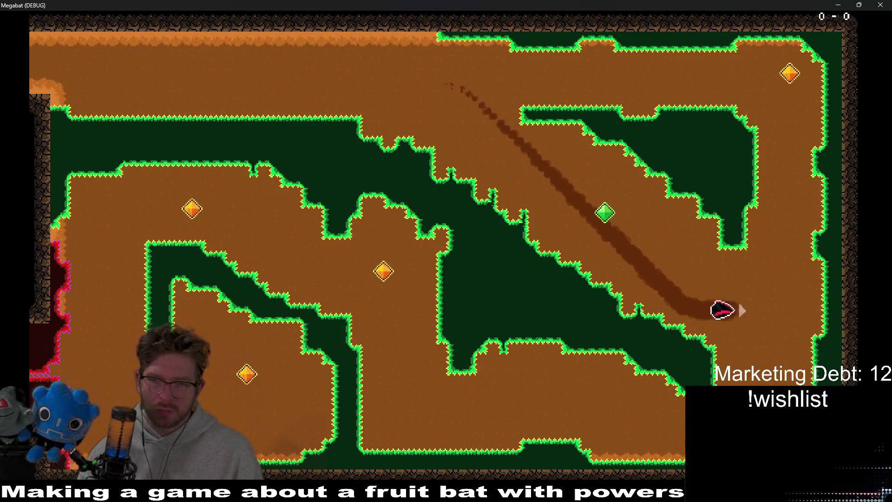
{"action": "key", "text": "Up"}
{"action": "key", "text": "Left"}
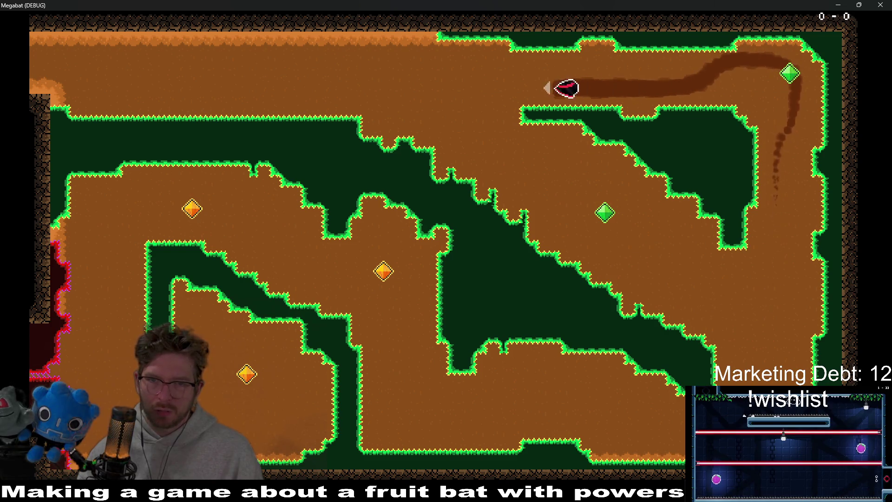
{"action": "key", "text": "Down"}
{"action": "key", "text": "Right"}
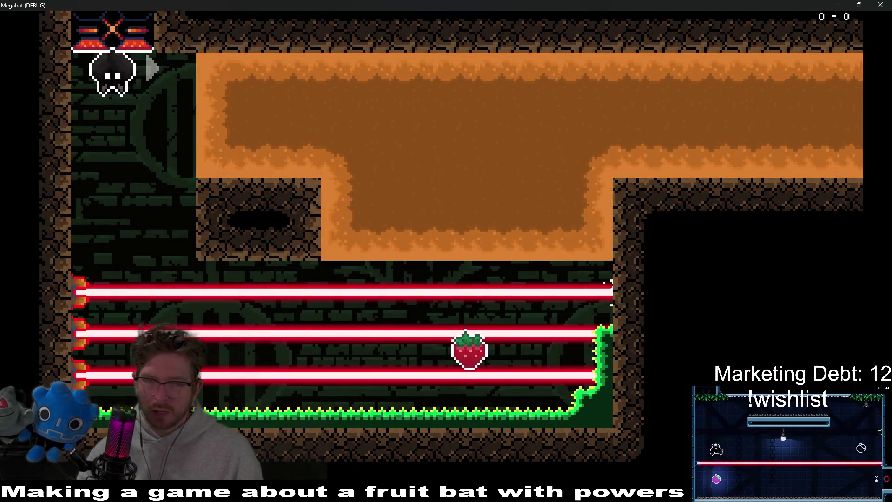
{"action": "key", "text": "Down"}
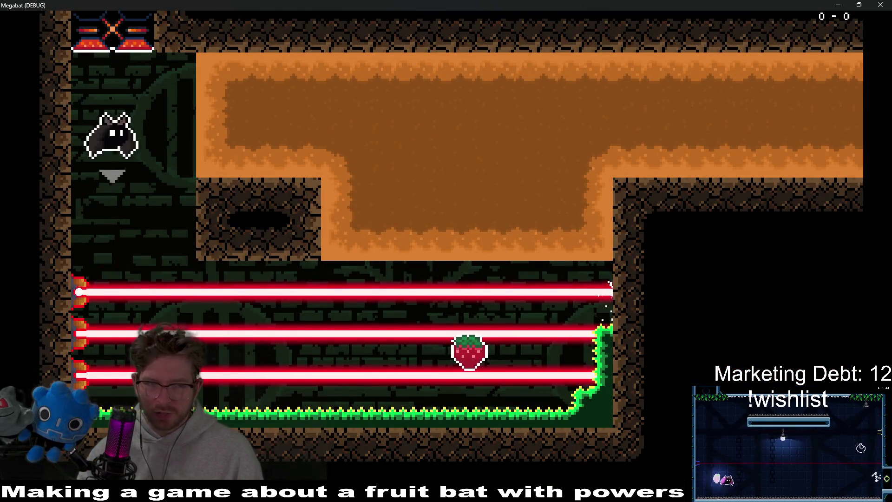
{"action": "key", "text": "Right"}
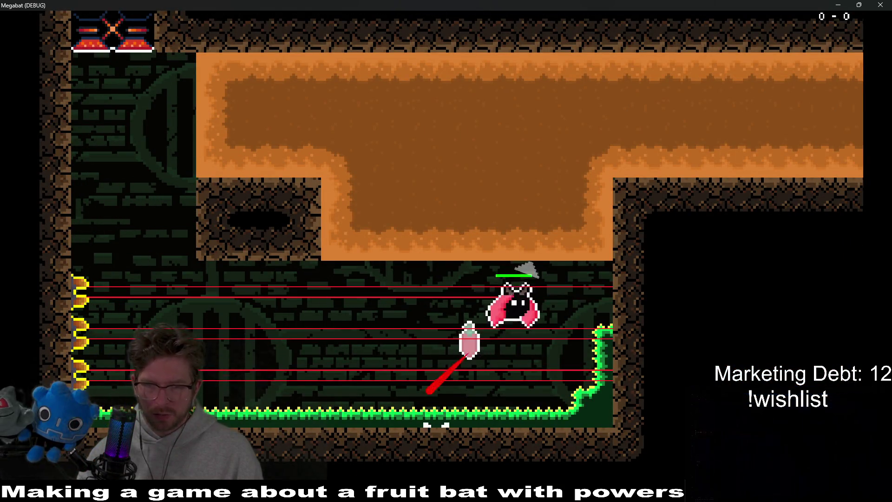
{"action": "key", "text": "Up"}
{"action": "key", "text": "Right"}
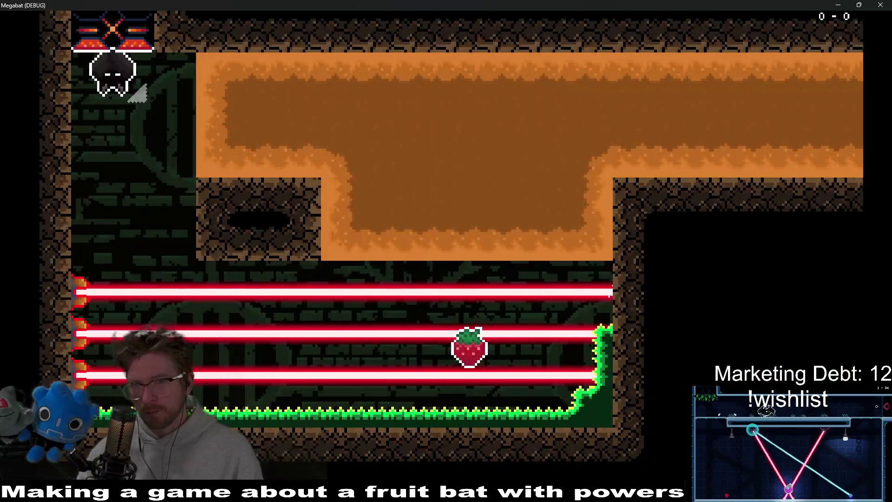
{"action": "key", "text": "Down"}
{"action": "key", "text": "Right"}
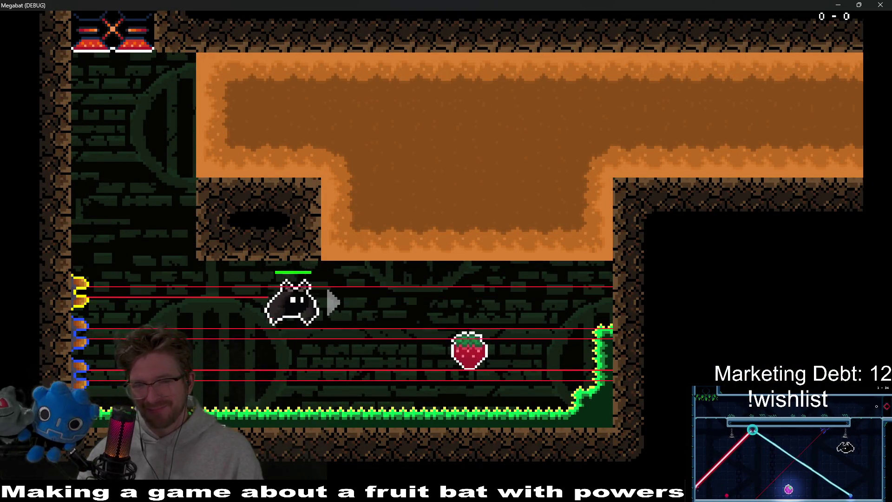
{"action": "key", "text": "Up"}
{"action": "key", "text": "Right"}
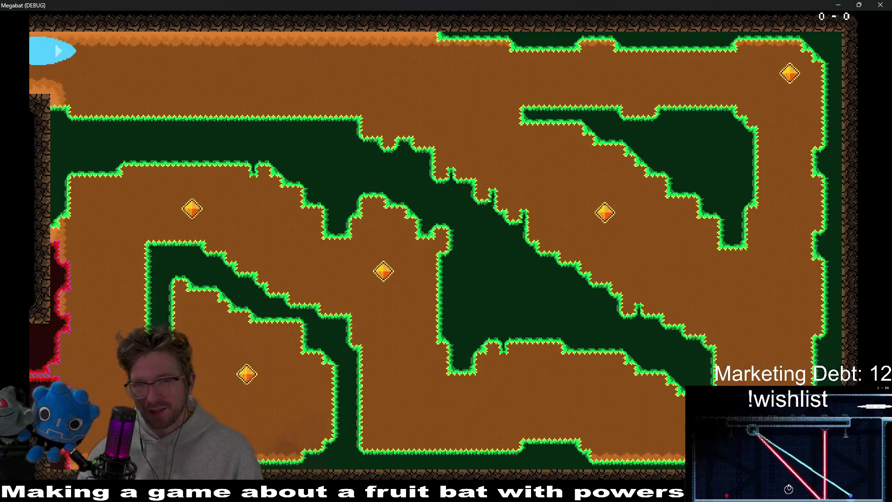
{"action": "key", "text": "Down"}
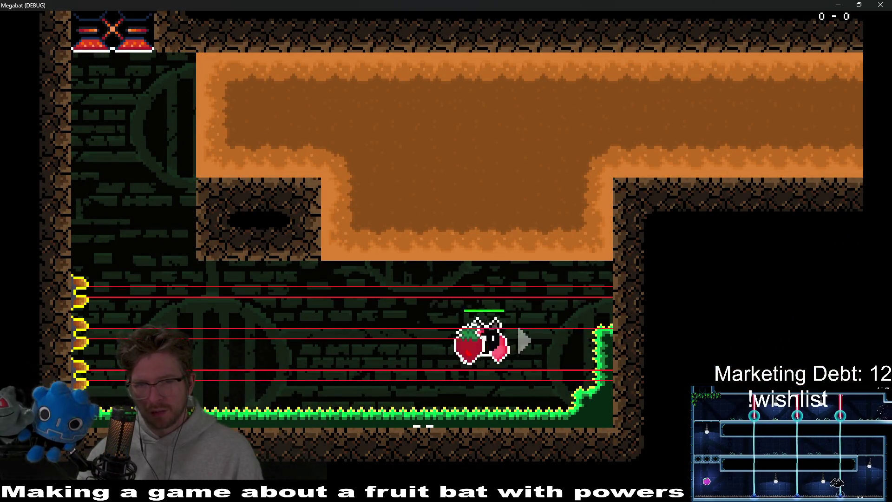
{"action": "key", "text": "Up"}
{"action": "key", "text": "Right"}
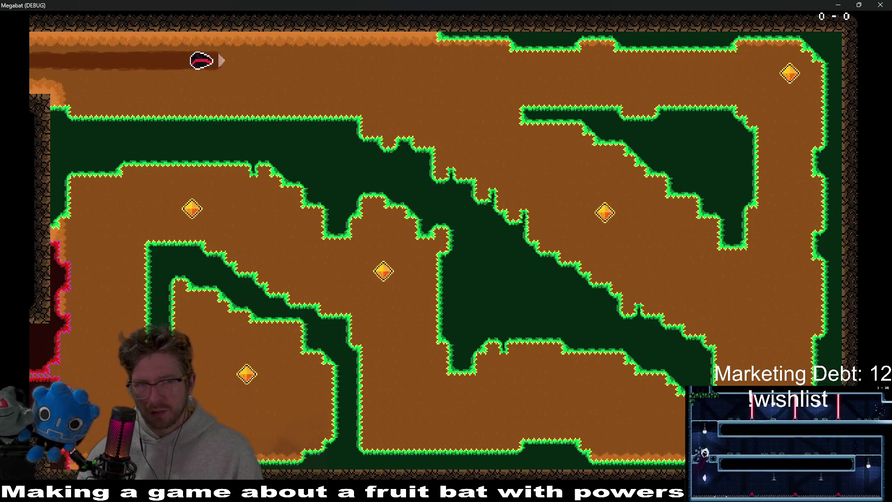
{"action": "key", "text": "Down"}
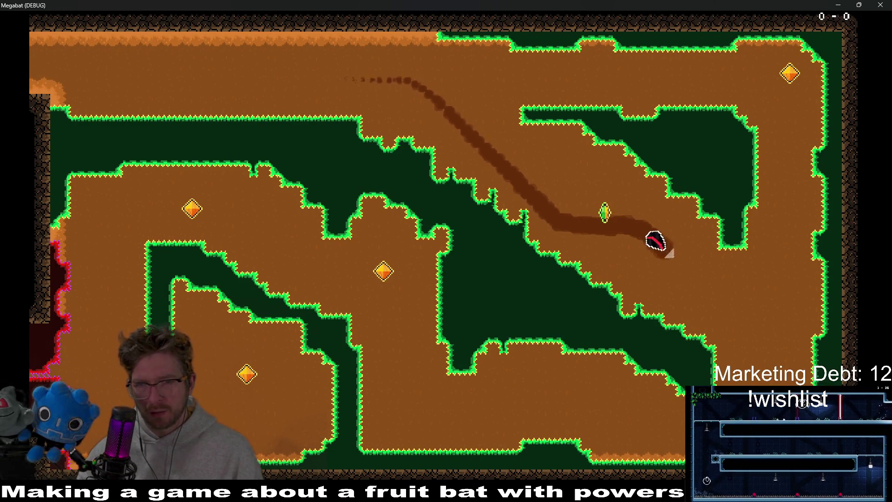
{"action": "key", "text": "Up"}
{"action": "key", "text": "Left"}
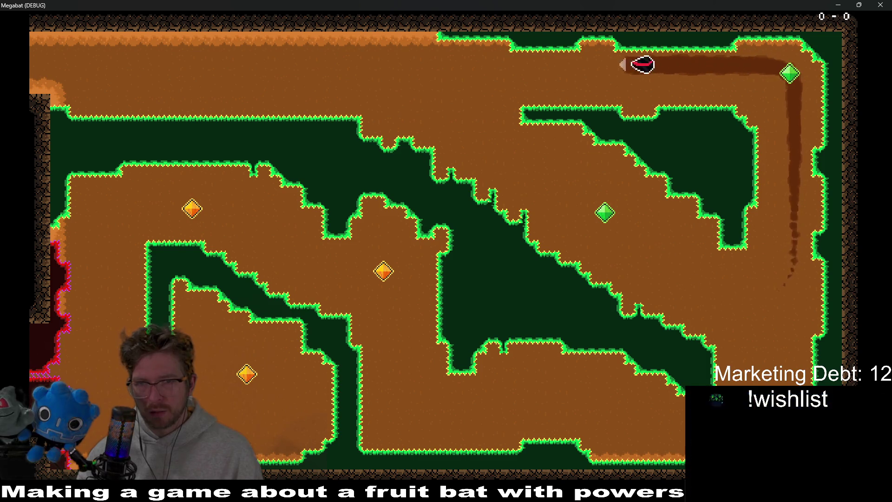
{"action": "key", "text": "Down"}
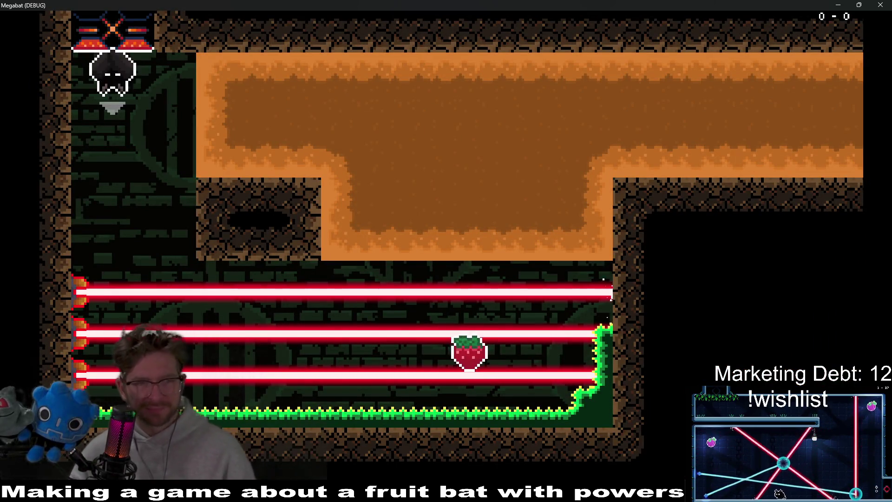
{"action": "key", "text": "Right"}
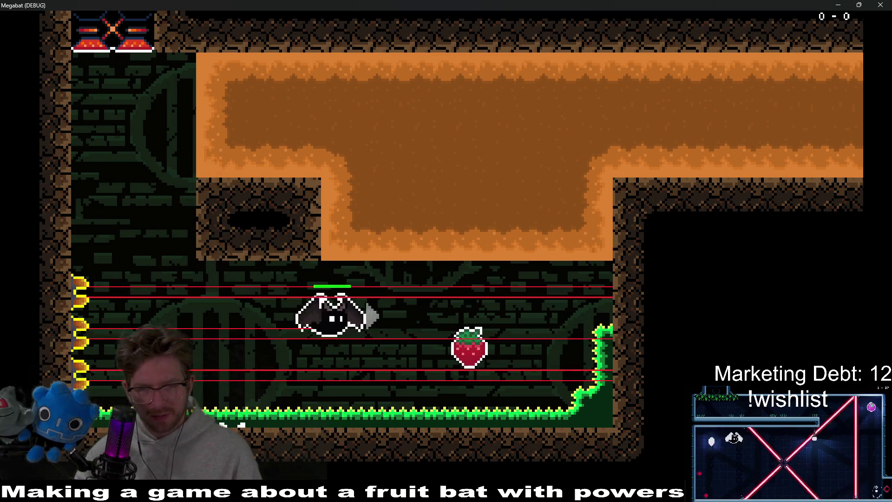
{"action": "key", "text": "Up"}
{"action": "key", "text": "Right"}
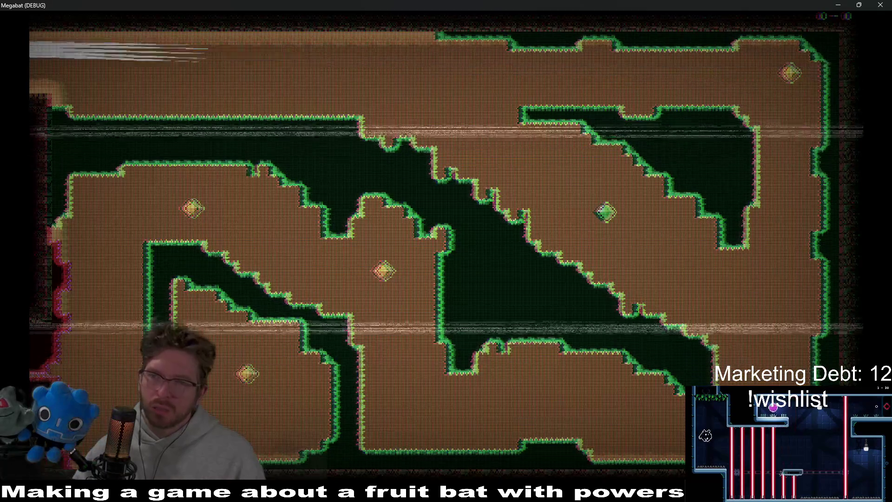
{"action": "key", "text": "F8"}
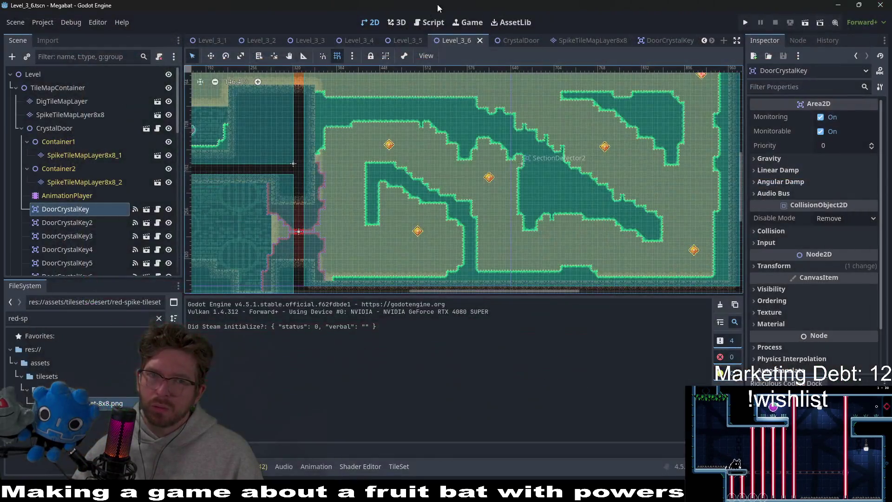
Step: Delete the animationState.stop() line from toggle_hit_animations and save the script
{"action": "left_click", "coordinate": [421, 22]}
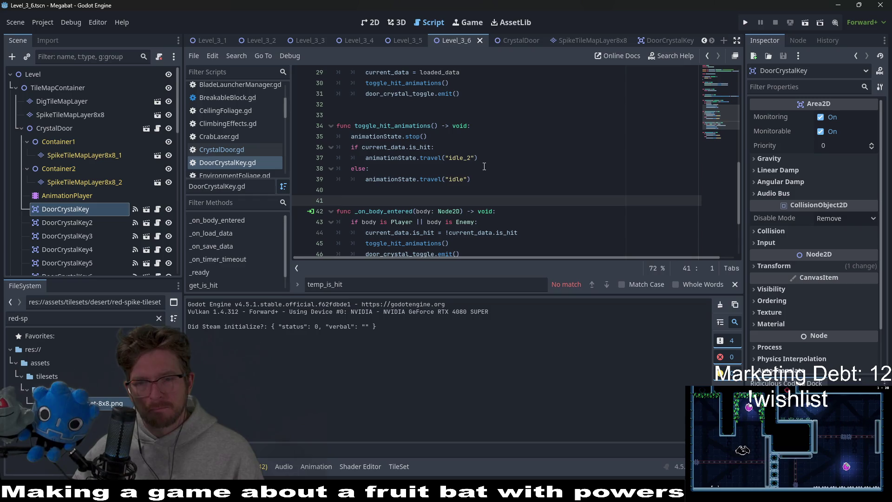
{"action": "left_click", "coordinate": [421, 148]}
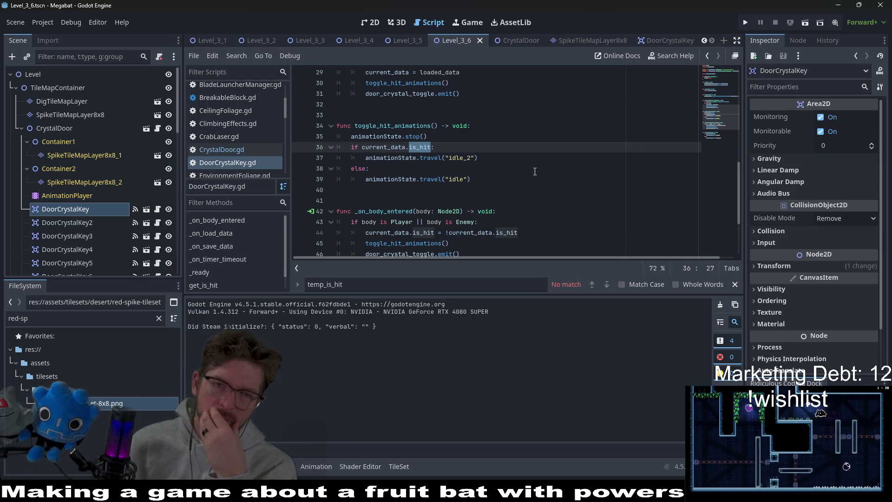
{"action": "left_click_drag", "start_coordinate": [478, 132], "coordinate": [486, 127]}
{"action": "key", "text": "BackSpace"}
{"action": "key", "text": "ctrl+s"}
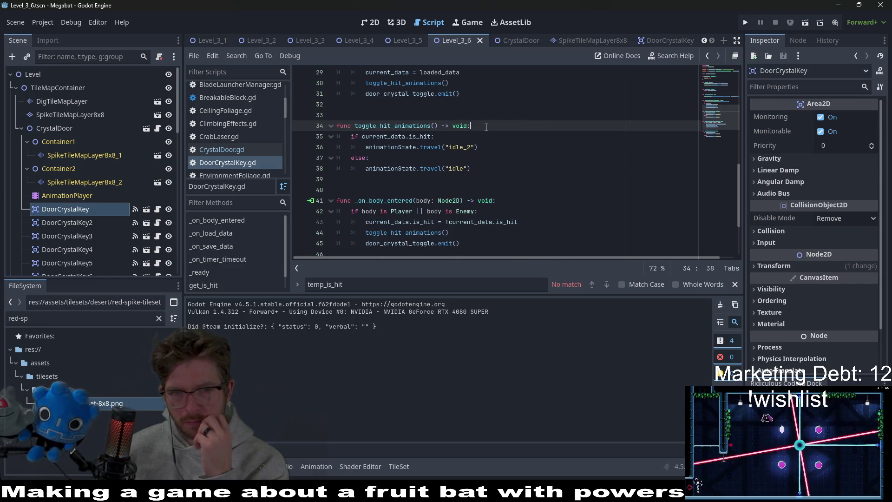
Step: Review the is_hit travel calls to idle_2 and idle, then run the current level
{"action": "left_click", "coordinate": [414, 136]}
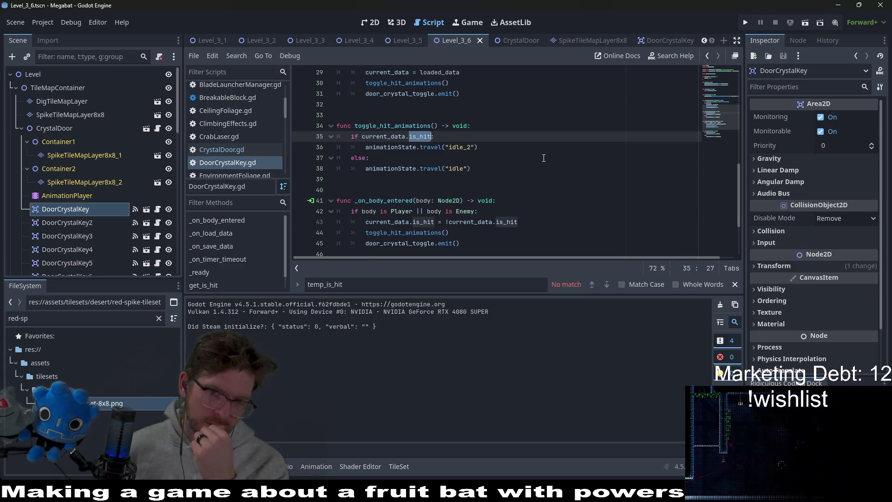
{"action": "scroll", "coordinate": [543, 157], "scroll_direction": "down", "scroll_amount": 2}
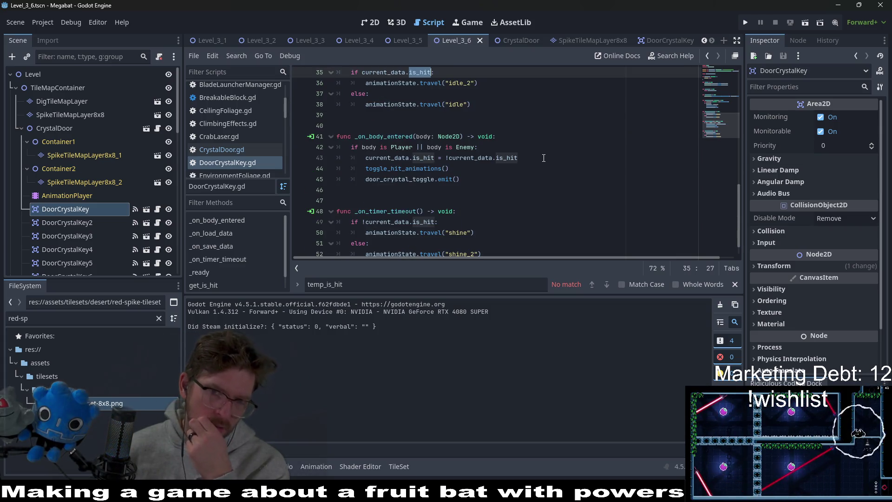
{"action": "scroll", "coordinate": [544, 158], "scroll_direction": "up", "scroll_amount": 1}
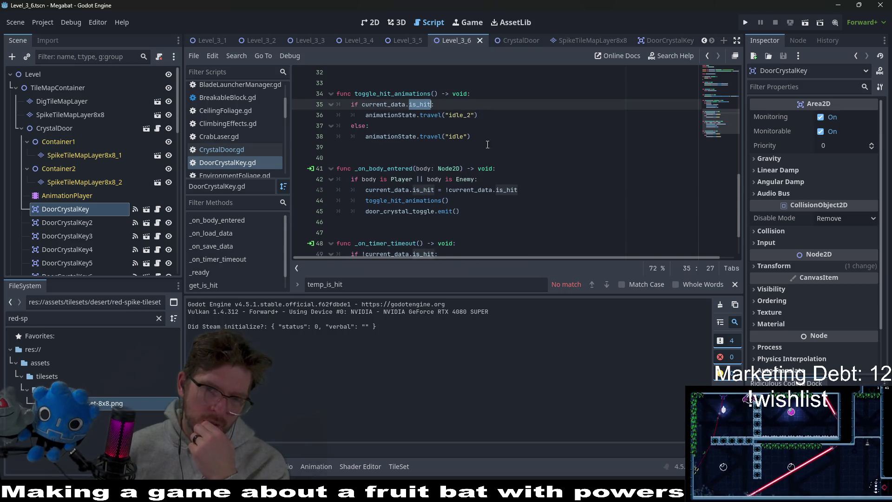
{"action": "triple_click", "coordinate": [459, 135]}
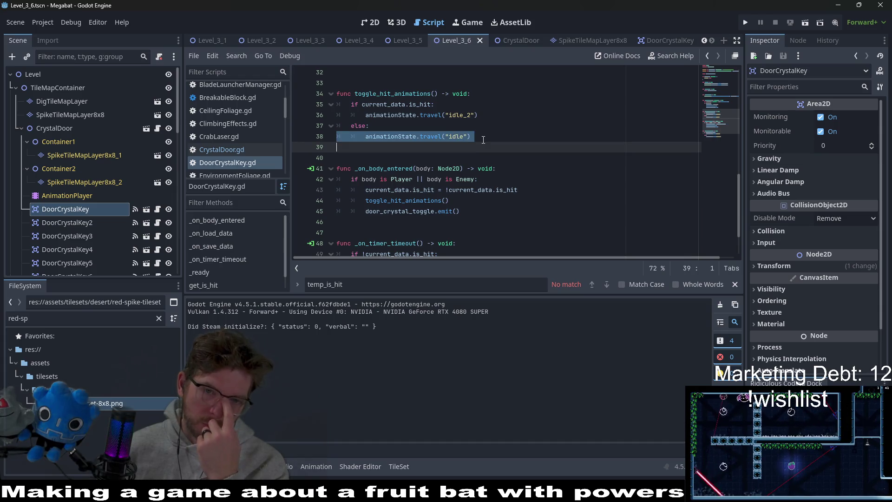
{"action": "left_click", "coordinate": [463, 137]}
{"action": "scroll", "coordinate": [463, 139], "scroll_direction": "up", "scroll_amount": 6}
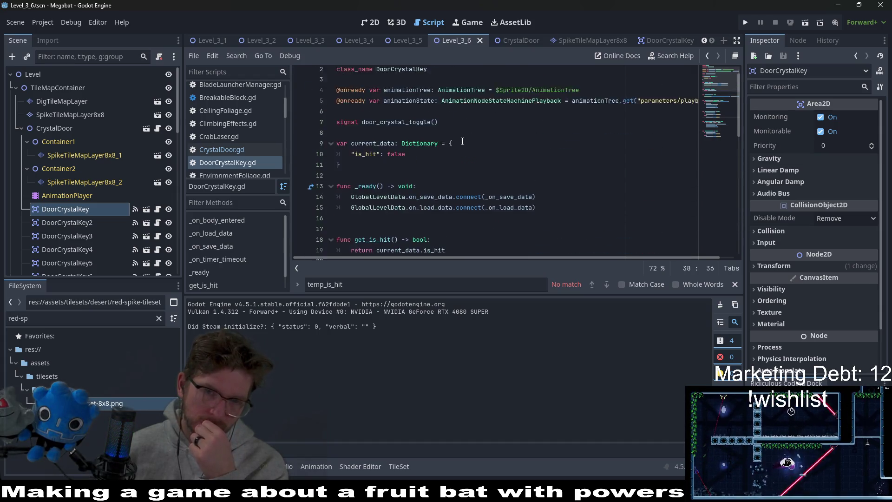
{"action": "scroll", "coordinate": [462, 141], "scroll_direction": "down", "scroll_amount": 3}
{"action": "scroll", "coordinate": [462, 141], "scroll_direction": "down", "scroll_amount": 2}
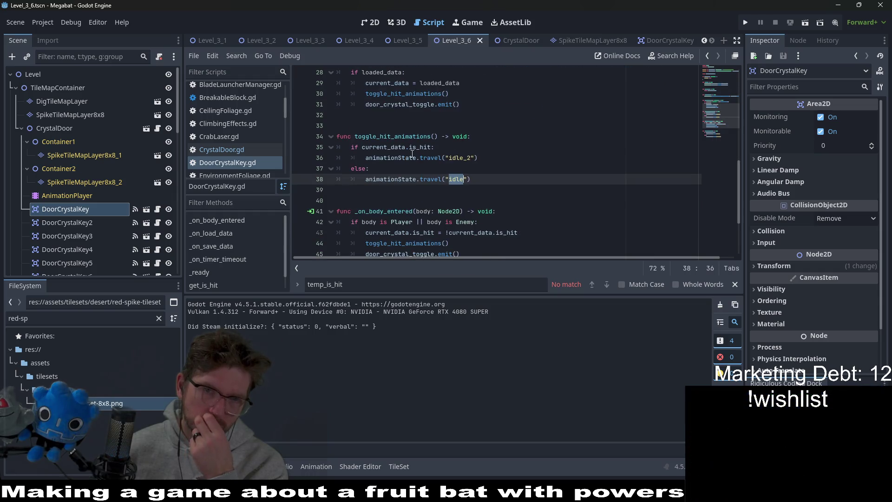
{"action": "left_click", "coordinate": [806, 23]}
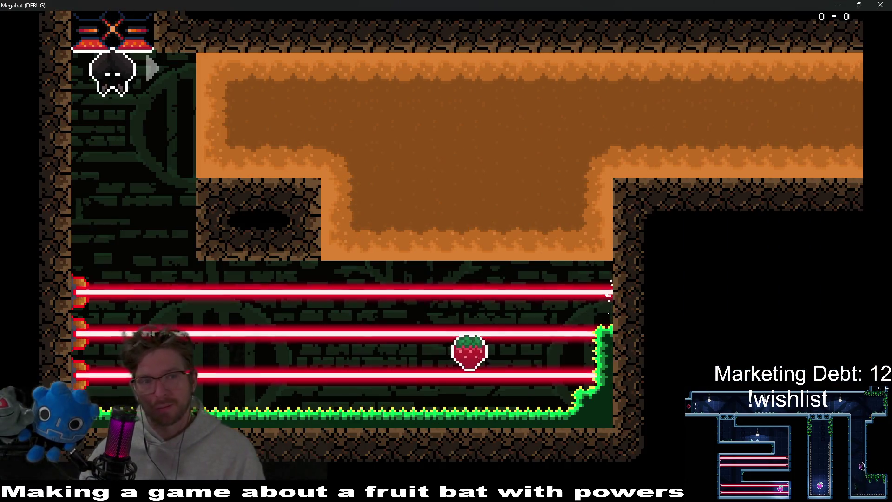
Step: Fly the bat through the laser room and cave collecting gems, then pause and close the Megabat window
{"action": "key", "text": "Right"}
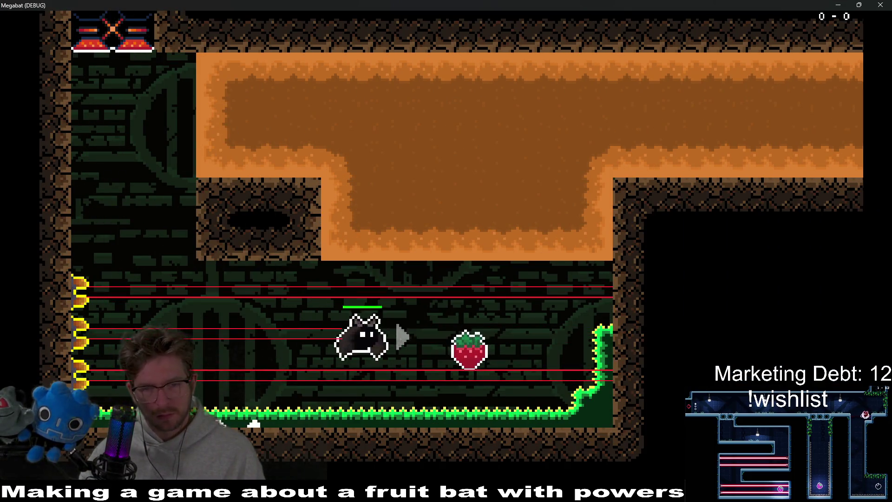
{"action": "key", "text": "Up"}
{"action": "key", "text": "Right"}
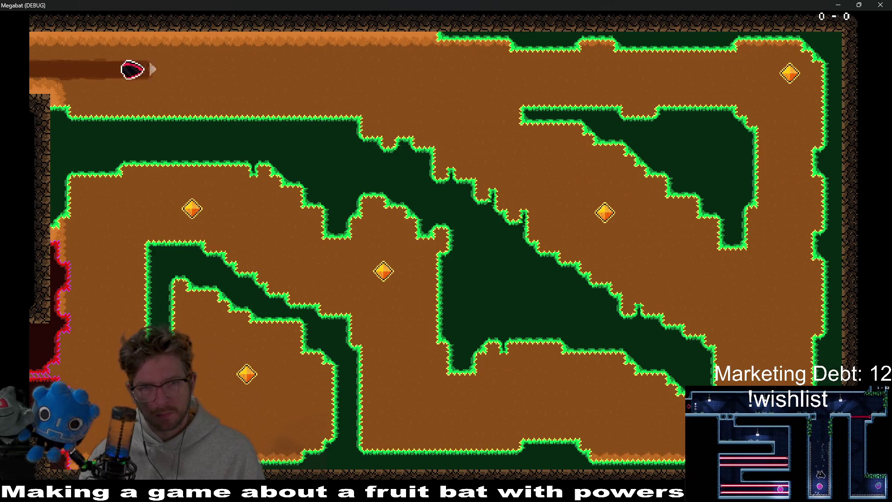
{"action": "key", "text": "Down"}
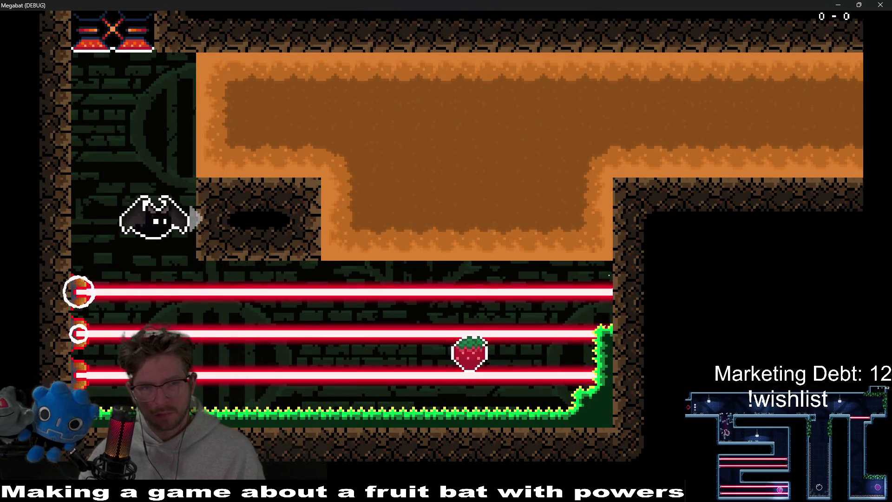
{"action": "key", "text": "Right"}
{"action": "key", "text": "Up"}
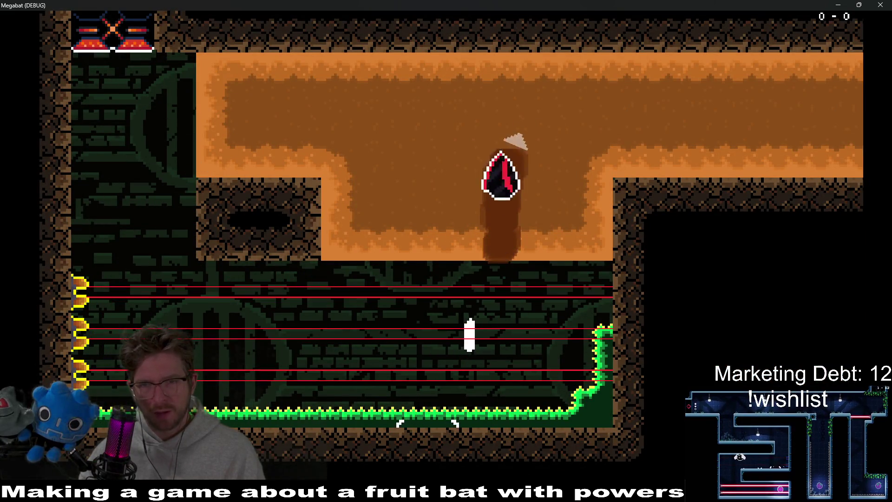
{"action": "key", "text": "Right"}
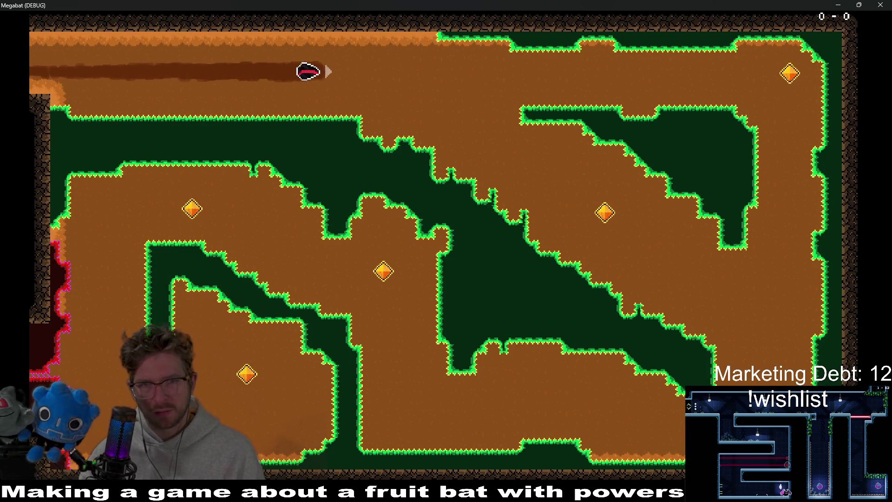
{"action": "key", "text": "Down"}
{"action": "key", "text": "Right"}
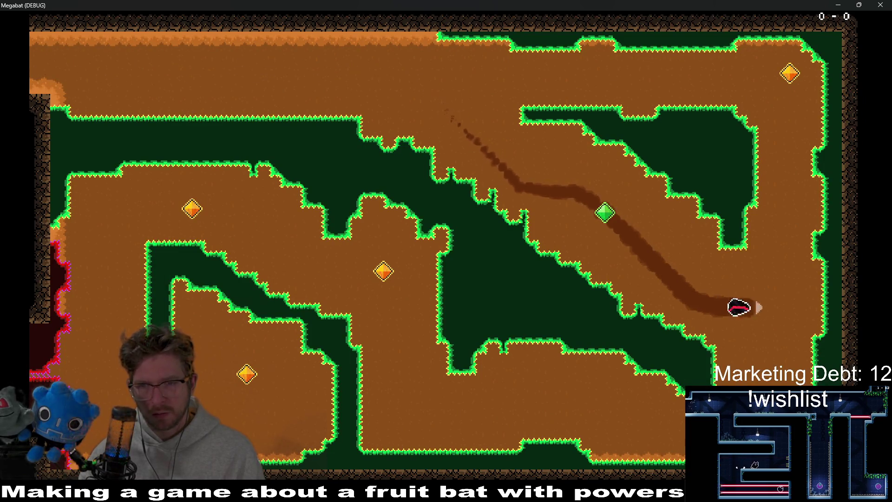
{"action": "key", "text": "Up"}
{"action": "key", "text": "Left"}
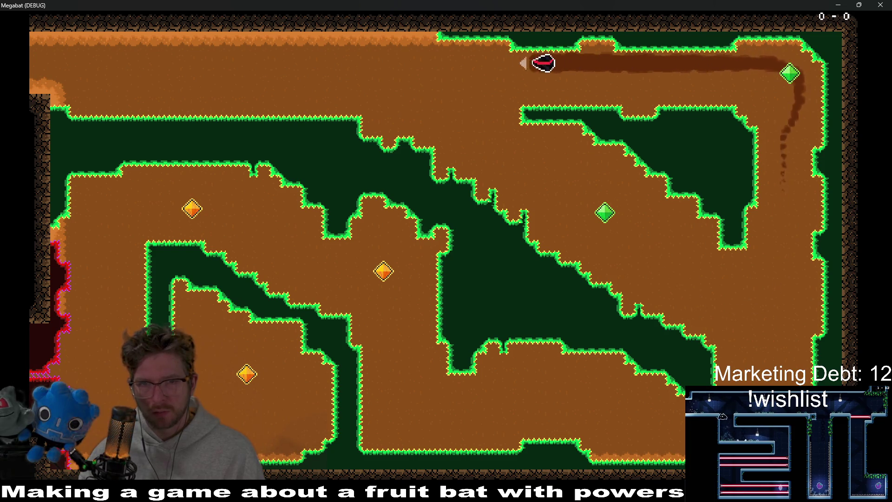
{"action": "key", "text": "Down"}
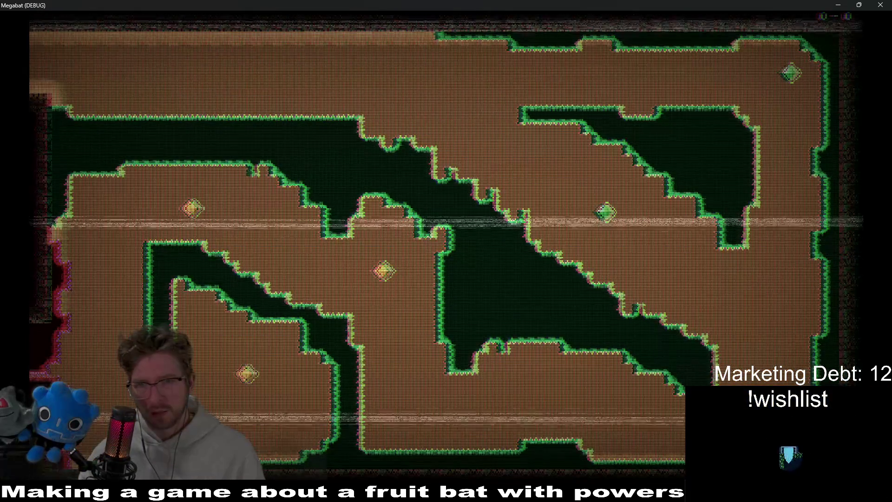
{"action": "key", "text": "Right"}
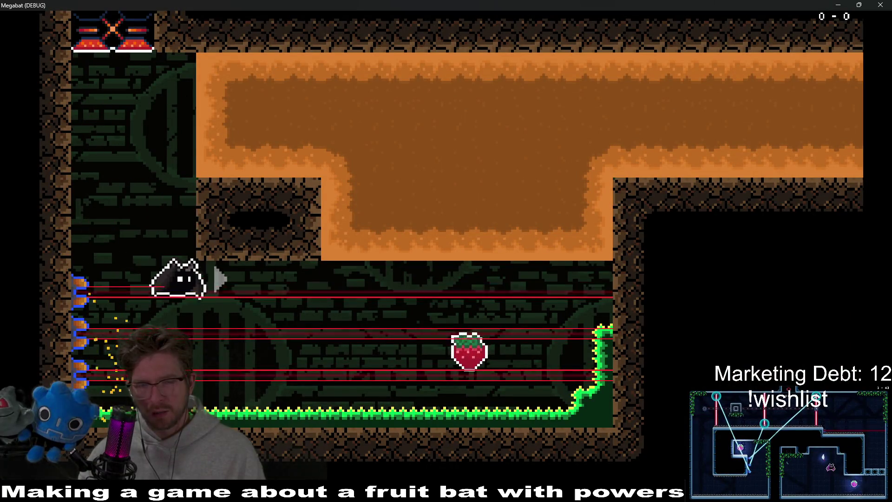
{"action": "key", "text": "Up"}
{"action": "key", "text": "Right"}
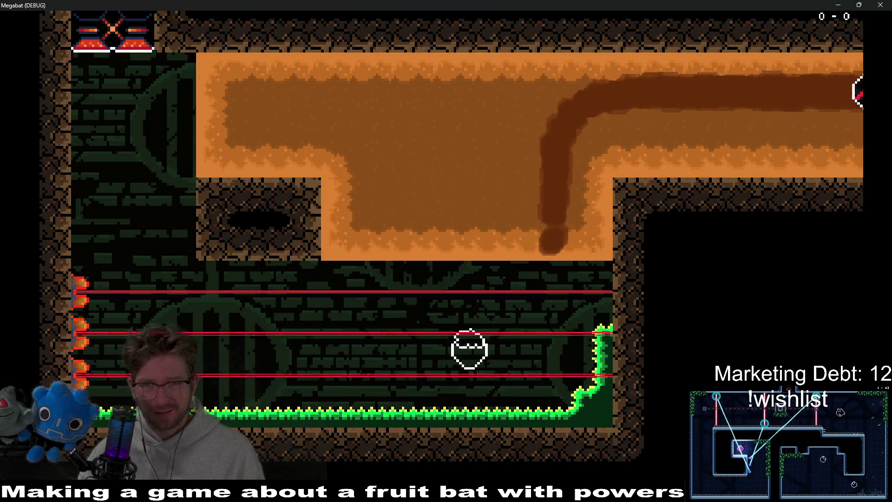
{"action": "key", "text": "Escape"}
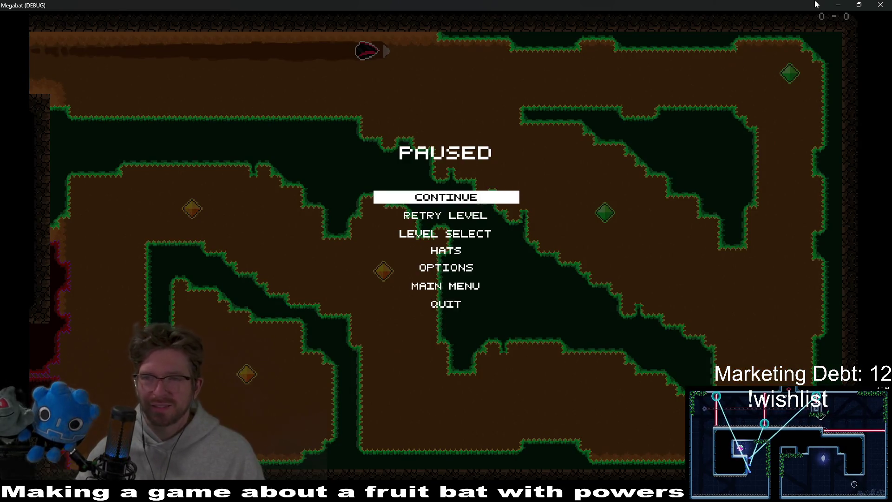
{"action": "left_click", "coordinate": [881, 5]}
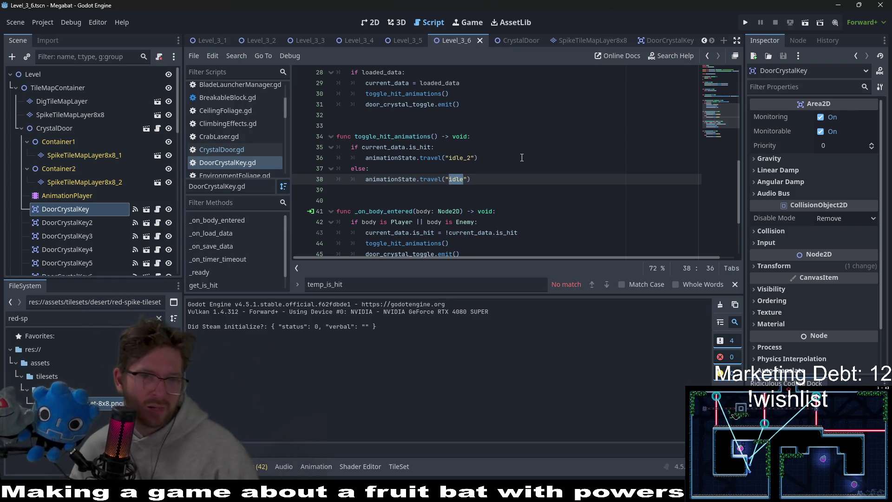
{"action": "scroll", "coordinate": [414, 162], "scroll_direction": "up", "scroll_amount": 3}
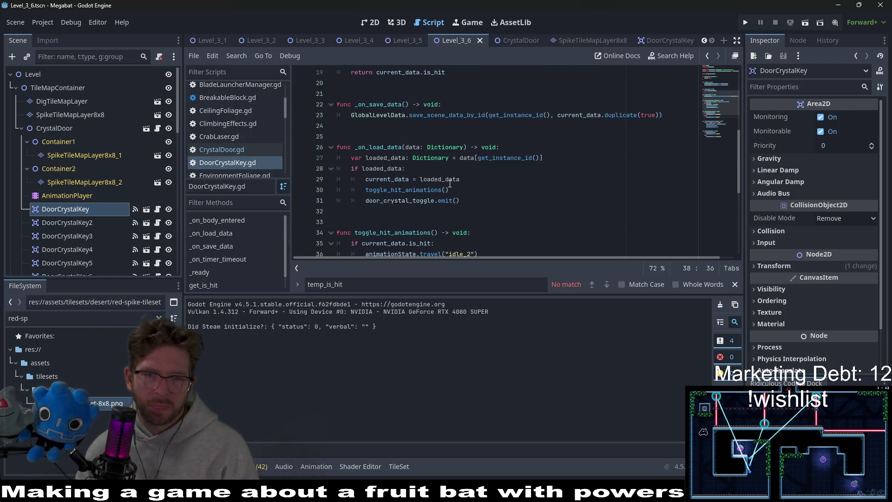
{"action": "double_click", "coordinate": [447, 188]}
{"action": "scroll", "coordinate": [460, 191], "scroll_direction": "down", "scroll_amount": 2}
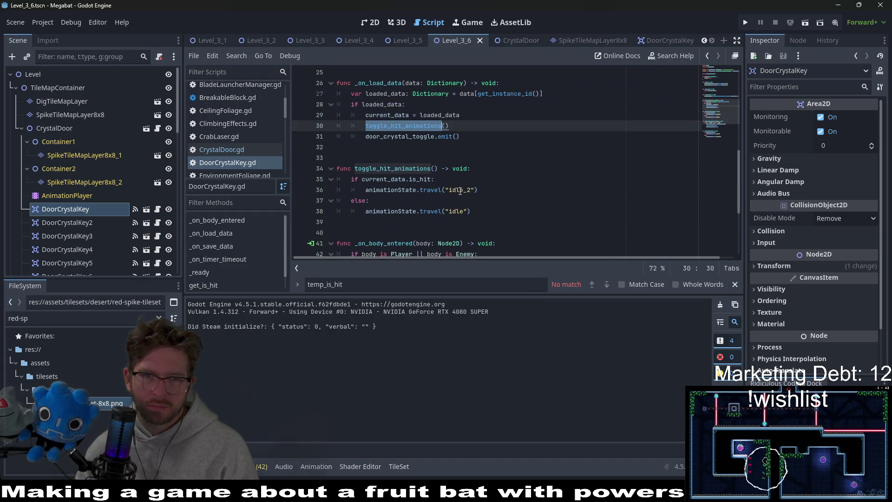
{"action": "double_click", "coordinate": [421, 179]}
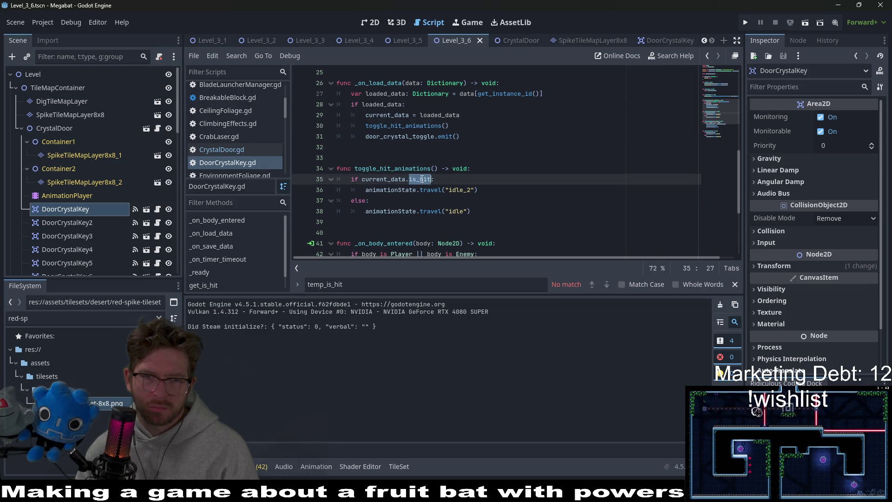
{"action": "double_click", "coordinate": [400, 116]}
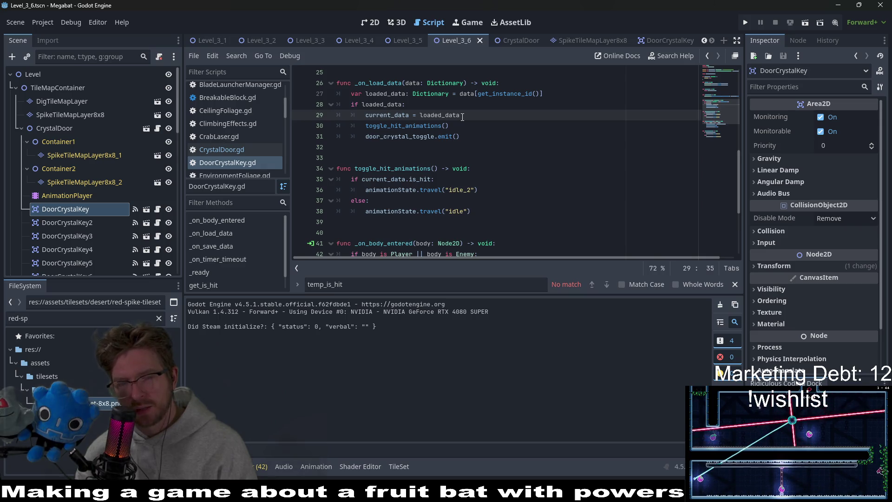
{"action": "left_click", "coordinate": [473, 211]}
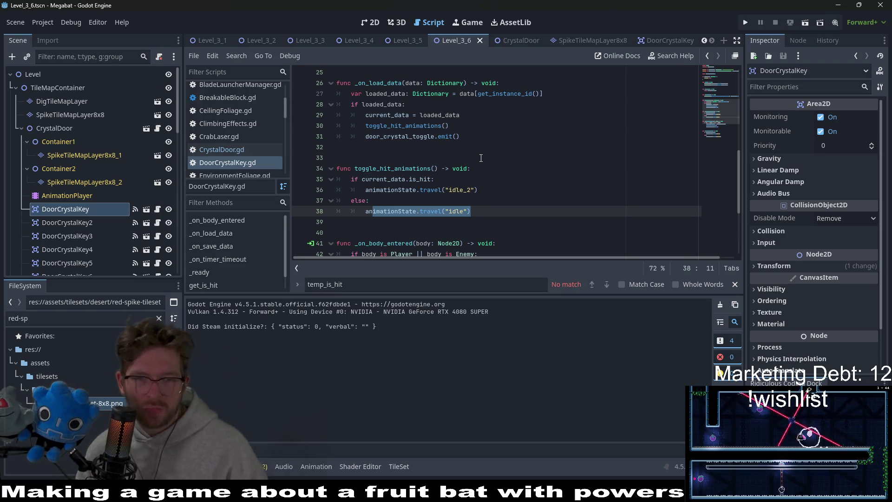
{"action": "left_click_drag", "start_coordinate": [472, 116], "coordinate": [472, 121]}
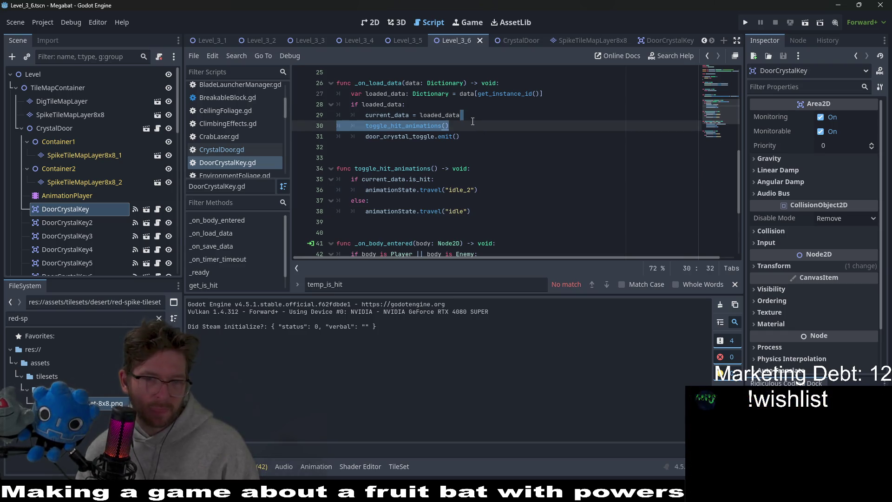
{"action": "left_click", "coordinate": [470, 122]}
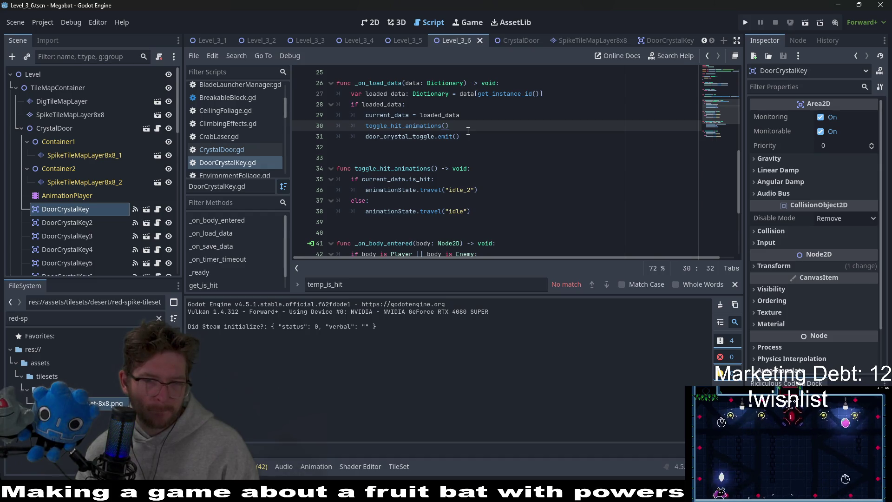
{"action": "mouse_move", "coordinate": [431, 190]}
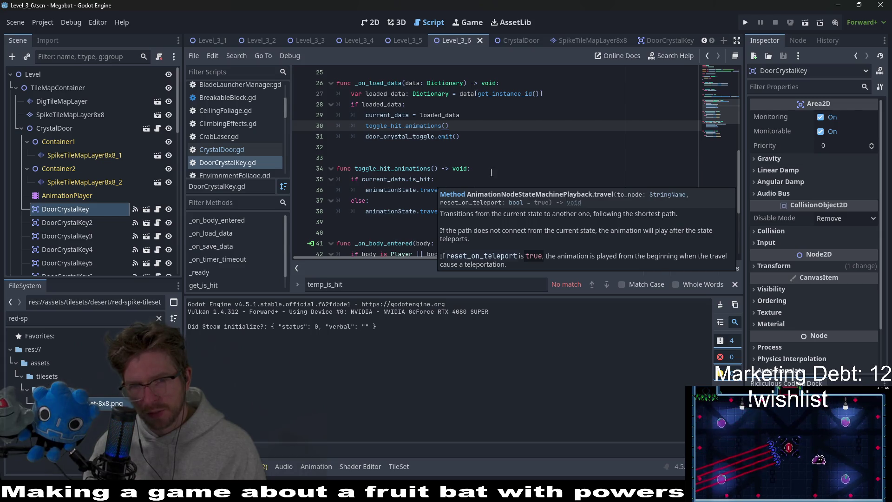
Step: Pass true as the second argument to the travel calls on lines 36 and 38, save, and show Level_3_6 in 2D
{"action": "left_click", "coordinate": [475, 190]}
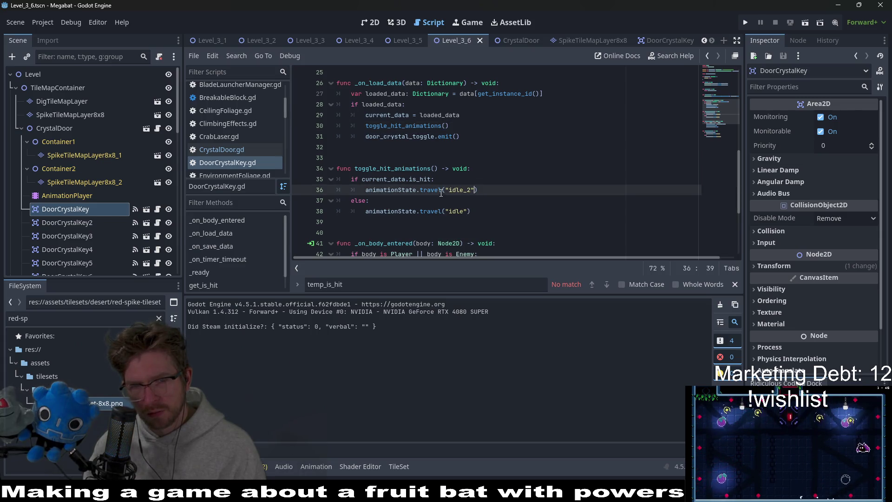
{"action": "key", "text": "Escape"}
{"action": "type", "text": ", t"}
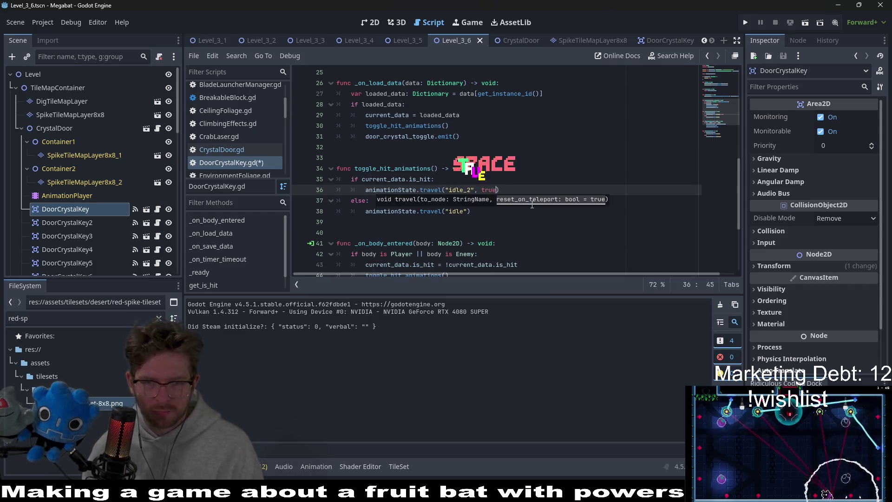
{"action": "type", "text": "rue"}
{"action": "key", "text": "Down"}
{"action": "key", "text": "Down"}
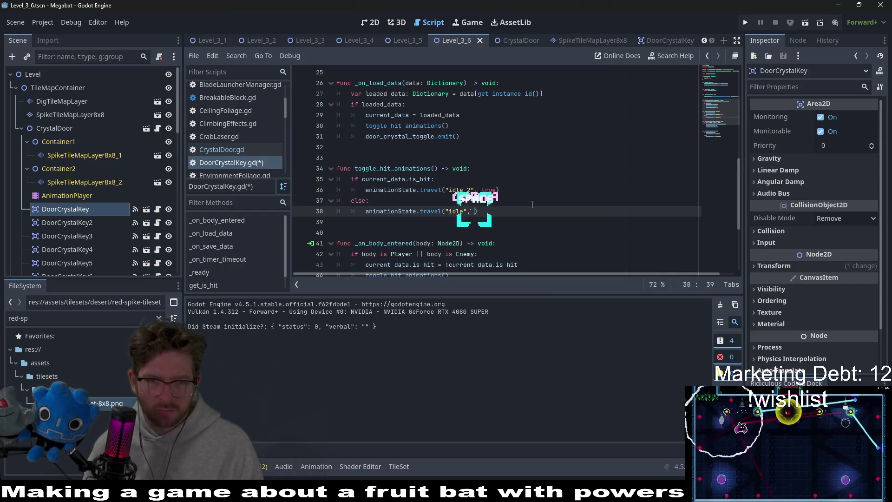
{"action": "type", "text": "true"}
{"action": "key", "text": "Up"}
{"action": "key", "text": "Up"}
{"action": "key", "text": "Up"}
{"action": "scroll", "coordinate": [559, 168], "scroll_direction": "down", "scroll_amount": 3}
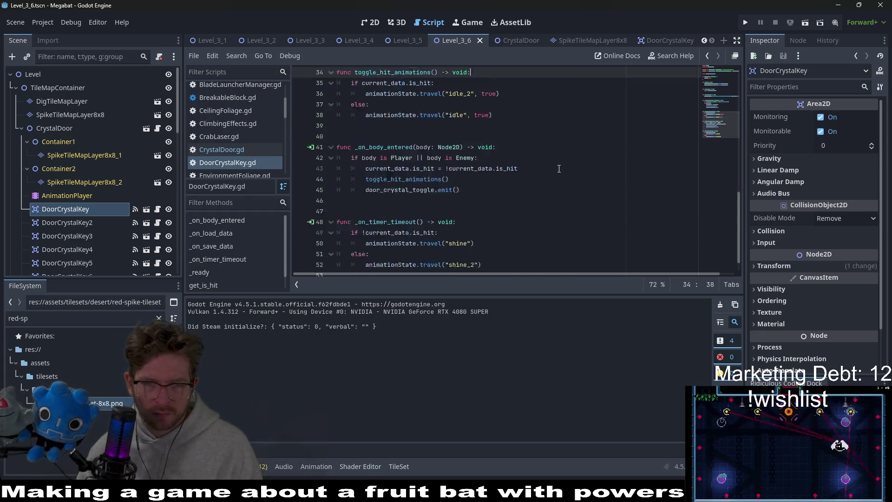
{"action": "scroll", "coordinate": [559, 169], "scroll_direction": "down", "scroll_amount": 1}
{"action": "scroll", "coordinate": [559, 169], "scroll_direction": "up", "scroll_amount": 5}
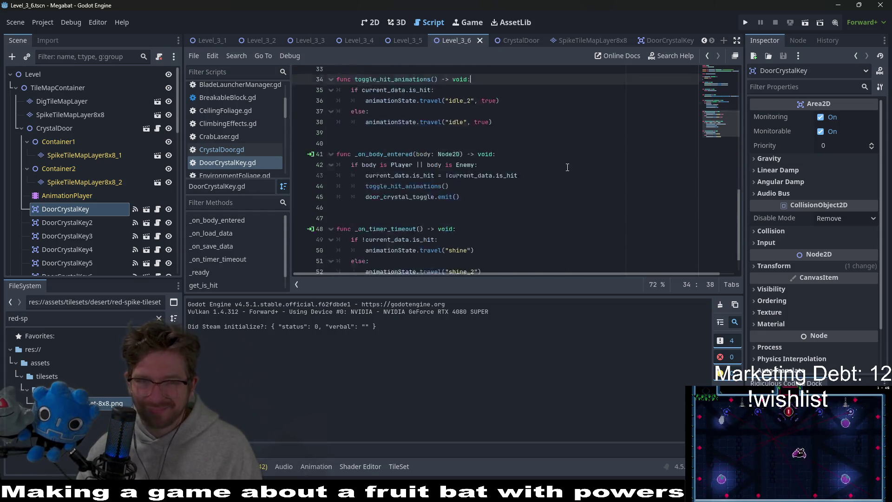
{"action": "left_click", "coordinate": [367, 23]}
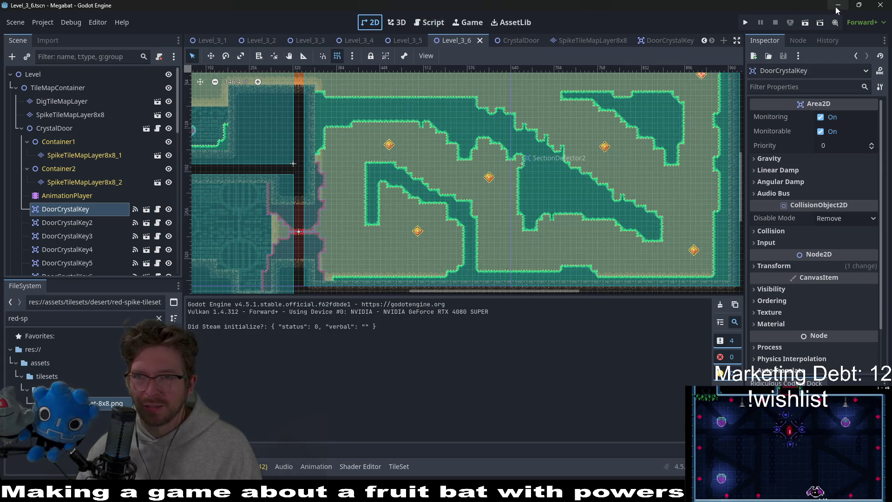
Step: Run the current level and fly the bat past the strawberry to collect the middle gem
{"action": "left_click", "coordinate": [805, 26]}
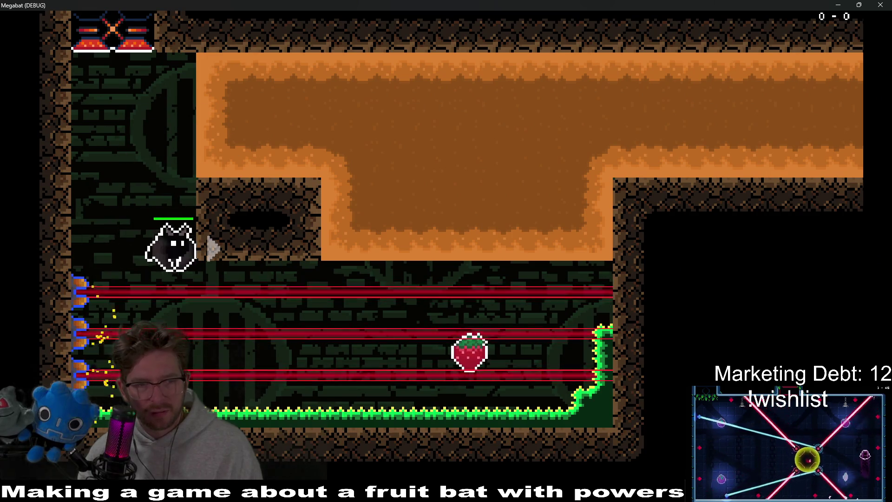
{"action": "key", "text": "Right"}
{"action": "key", "text": "Up"}
{"action": "key", "text": "Right"}
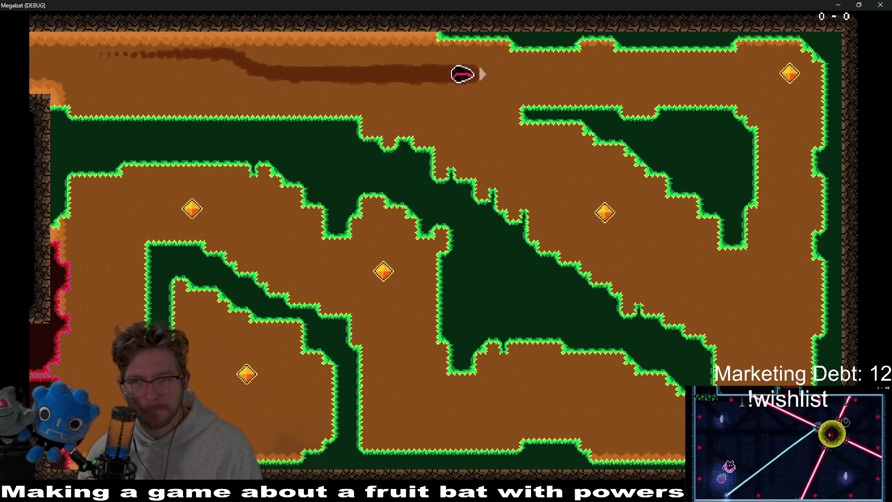
{"action": "key", "text": "Down"}
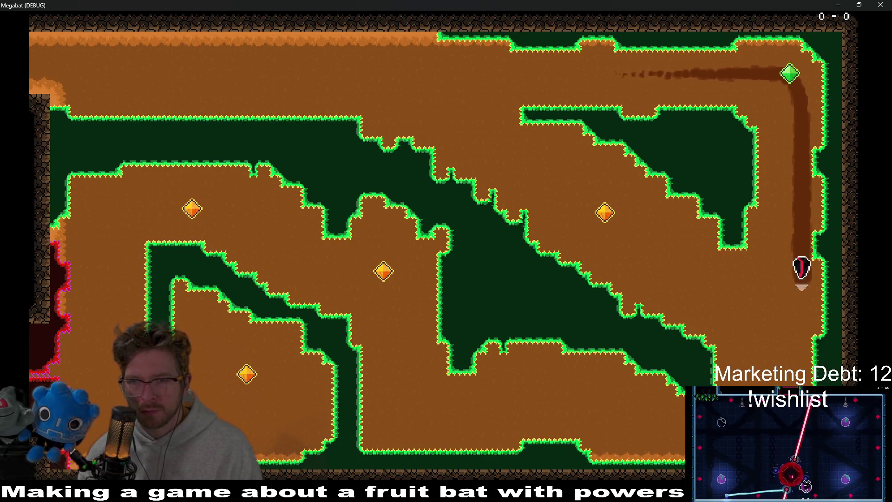
{"action": "key", "text": "Left"}
{"action": "key", "text": "Up"}
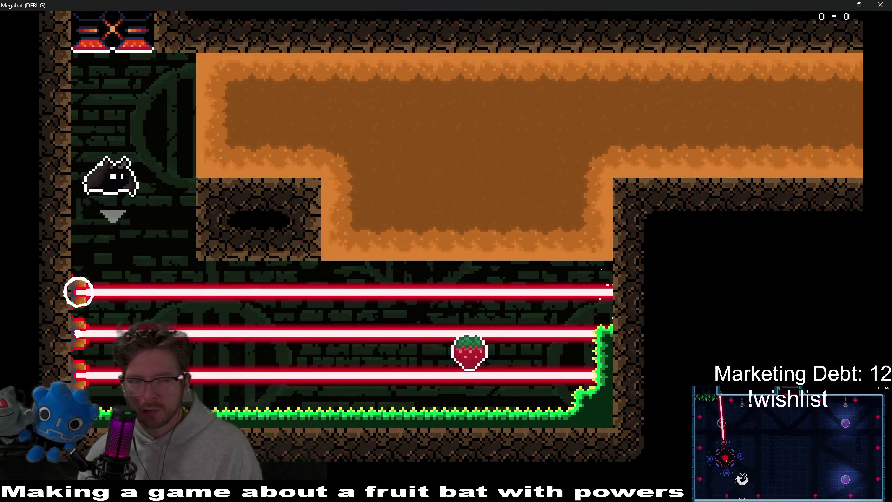
Step: Guide the bat from its spawn past the lasers and burrow up into the next room
{"action": "key", "text": "Right"}
{"action": "key", "text": "Down"}
{"action": "key", "text": "Right"}
{"action": "key", "text": "Up"}
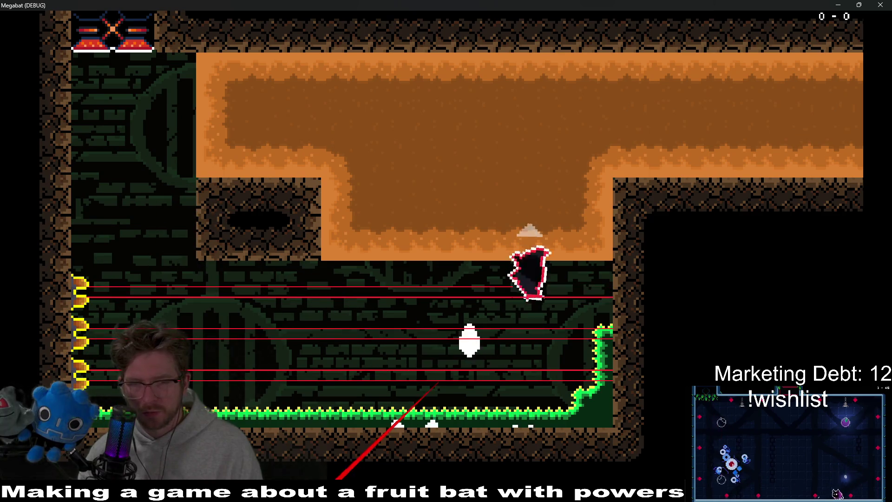
{"action": "key", "text": "Right"}
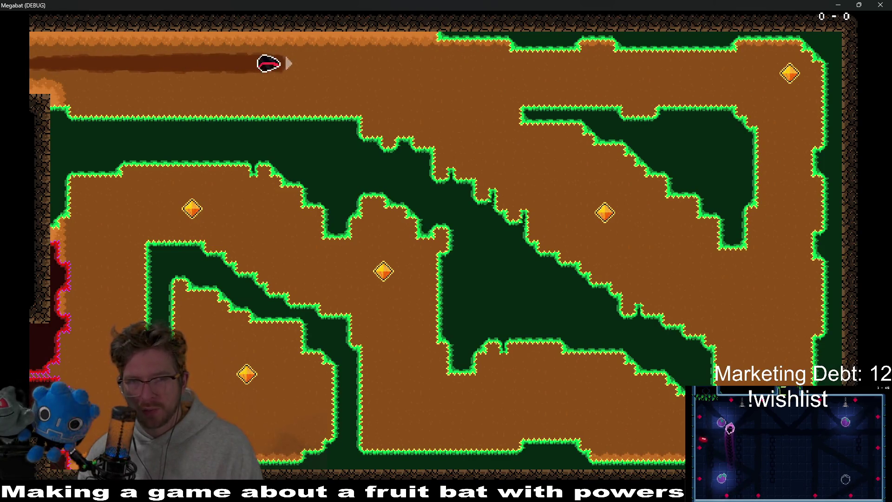
Step: Tunnel through the last rooms past the strawberry to the exit, then stop the game
{"action": "key", "text": "Down"}
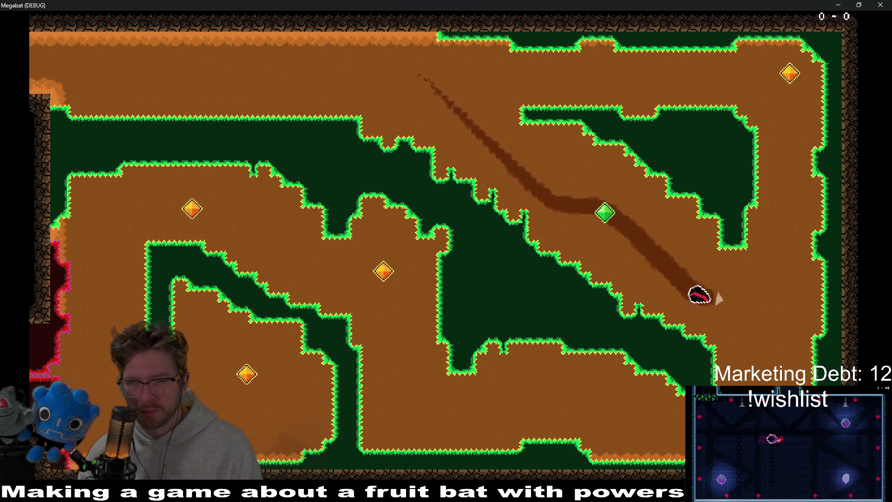
{"action": "key", "text": "Up"}
{"action": "key", "text": "Left"}
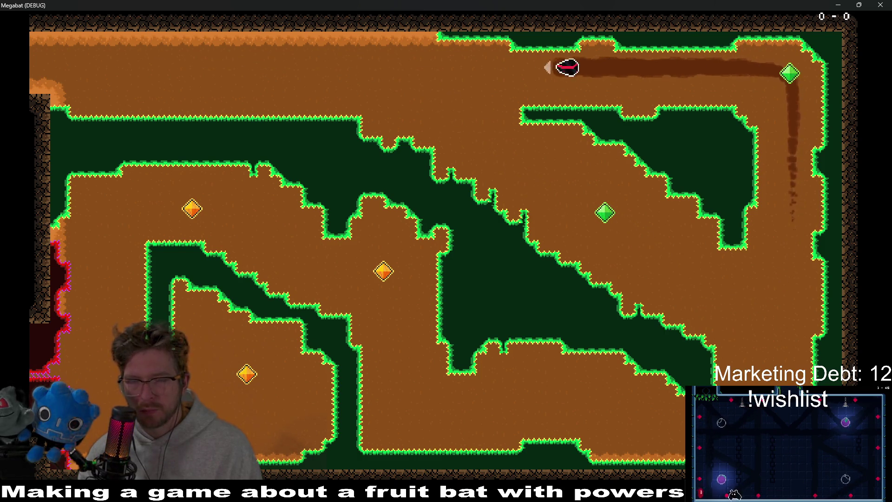
{"action": "key", "text": "Down"}
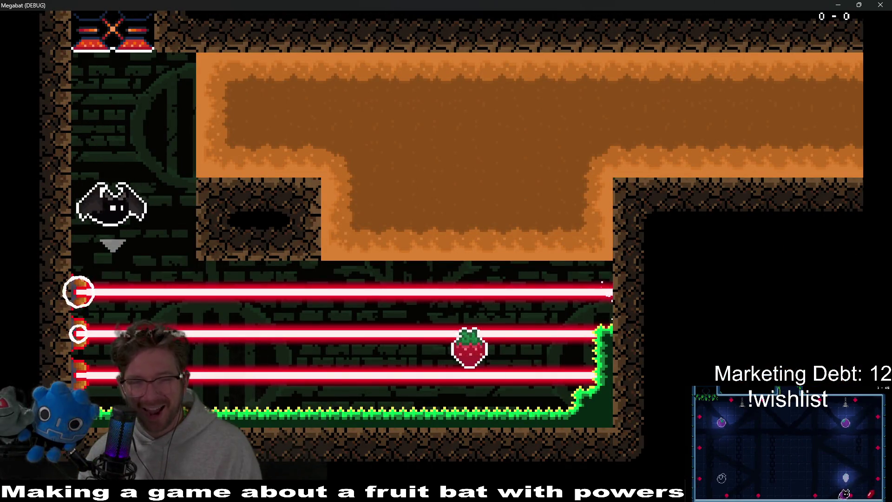
{"action": "key", "text": "Right"}
{"action": "key", "text": "Up"}
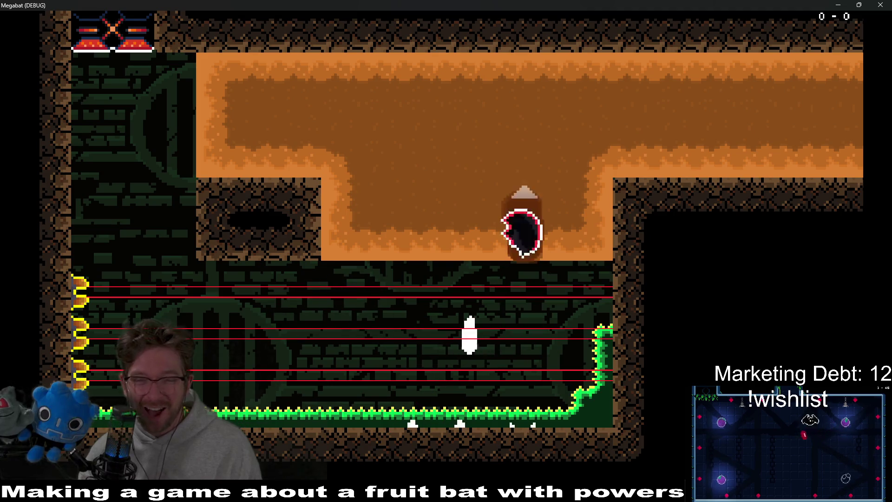
{"action": "key", "text": "Right"}
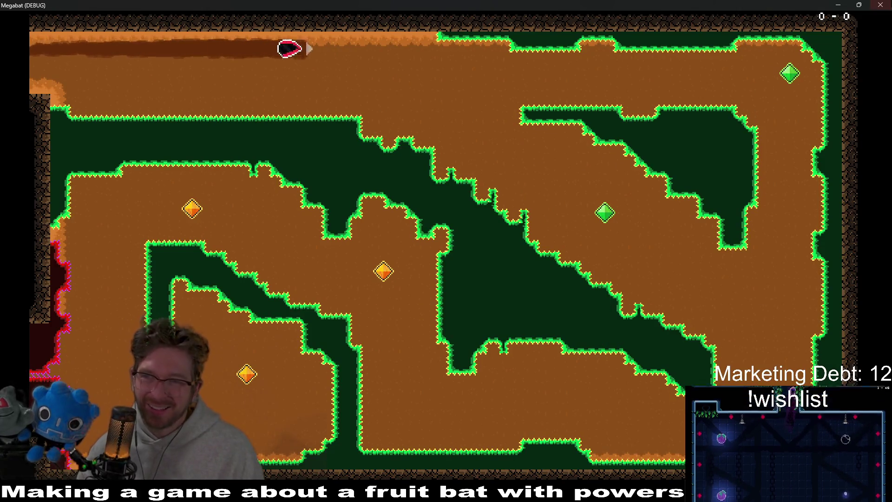
{"action": "key", "text": "F8"}
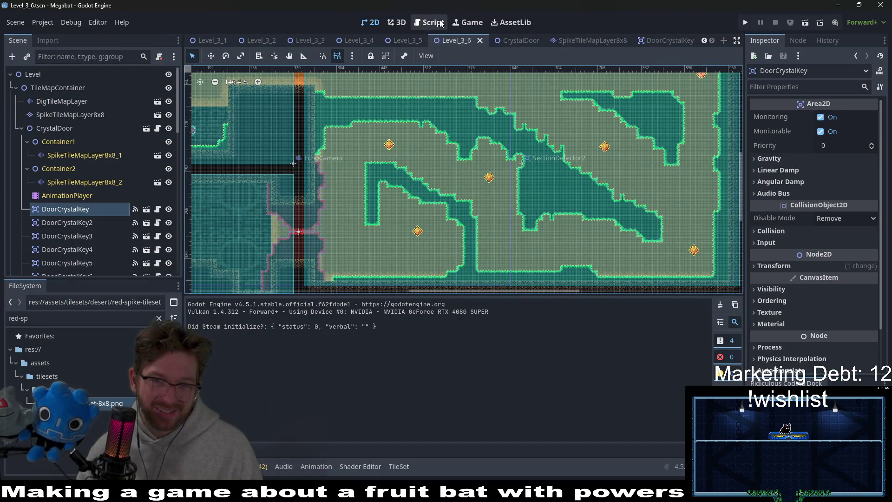
Step: Open DoorCrystalKey.gd and select the is_hit toggle and toggle_hit_animations call in _on_body_entered
{"action": "left_click", "coordinate": [440, 23]}
{"action": "scroll", "coordinate": [474, 232], "scroll_direction": "down", "scroll_amount": 3}
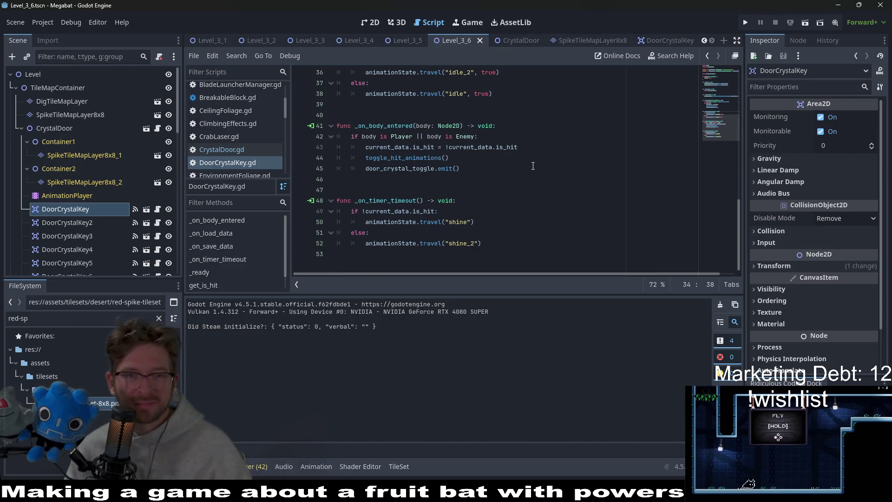
{"action": "scroll", "coordinate": [521, 155], "scroll_direction": "up", "scroll_amount": 2}
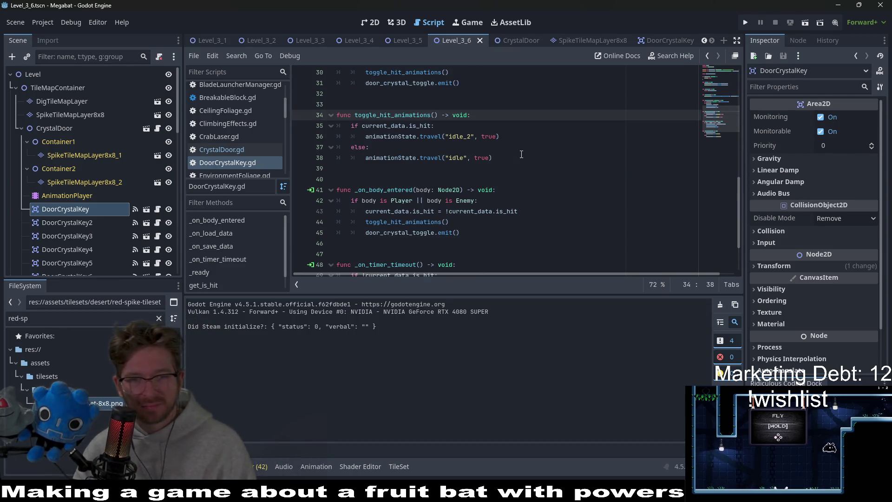
{"action": "left_click", "coordinate": [507, 221]}
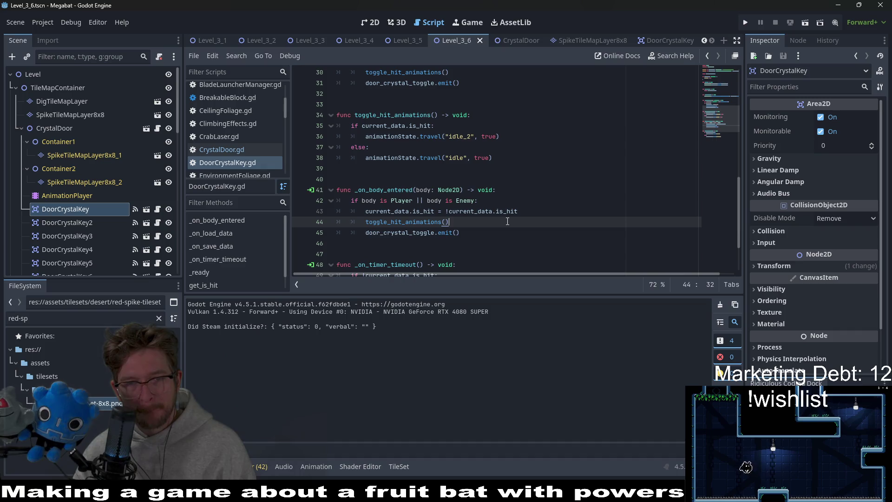
{"action": "left_click_drag", "start_coordinate": [507, 222], "coordinate": [529, 215]}
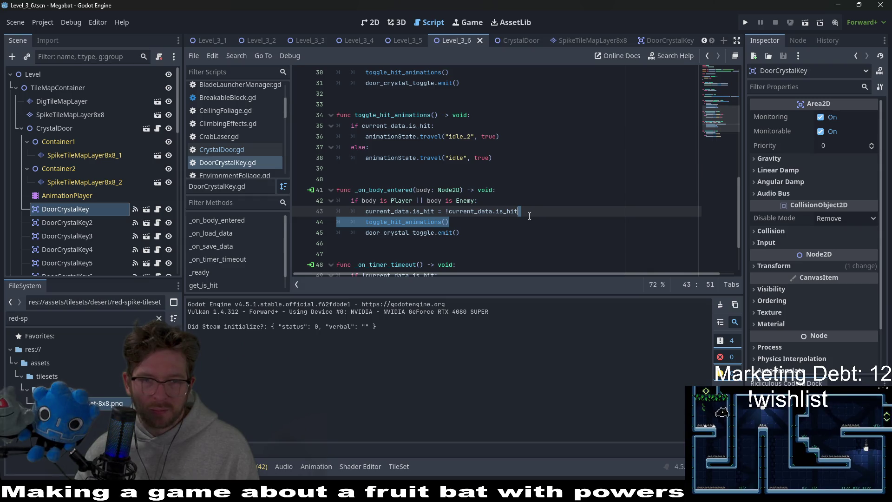
Step: Inspect the is_hit check in toggle_hit_animations and the call in _on_load_data
{"action": "scroll", "coordinate": [529, 216], "scroll_direction": "up", "scroll_amount": 6}
{"action": "scroll", "coordinate": [529, 216], "scroll_direction": "up", "scroll_amount": 4}
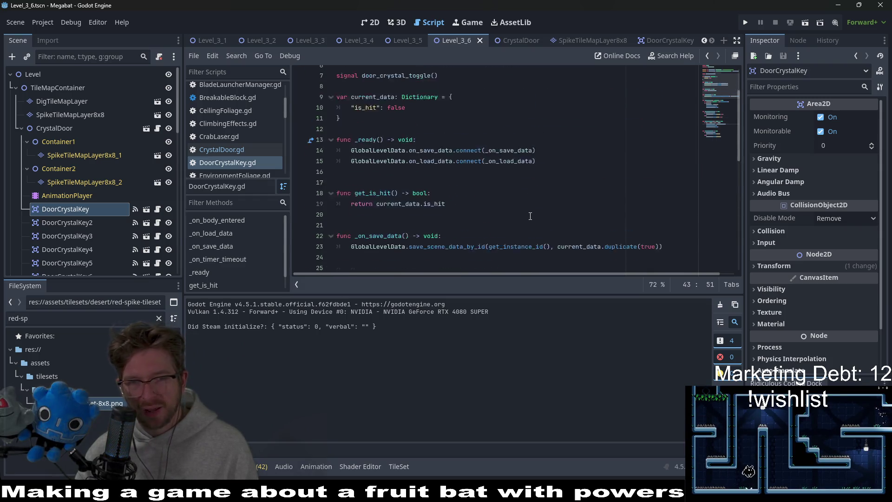
{"action": "scroll", "coordinate": [530, 216], "scroll_direction": "down", "scroll_amount": 6}
{"action": "scroll", "coordinate": [530, 216], "scroll_direction": "down", "scroll_amount": 3}
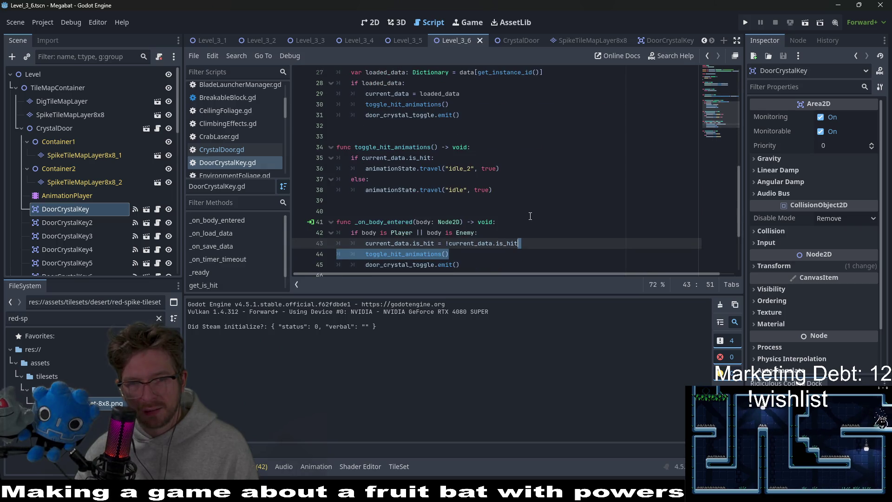
{"action": "double_click", "coordinate": [430, 159]}
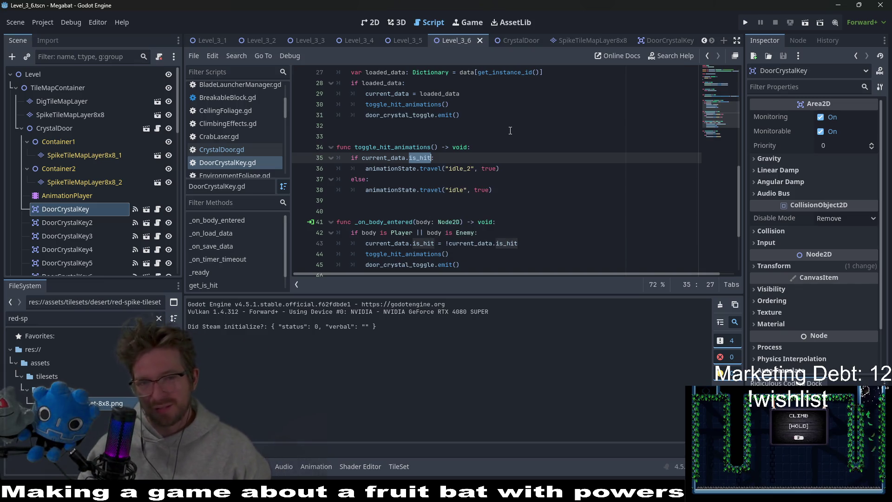
{"action": "scroll", "coordinate": [514, 129], "scroll_direction": "up", "scroll_amount": 3}
{"action": "scroll", "coordinate": [513, 129], "scroll_direction": "up", "scroll_amount": 3}
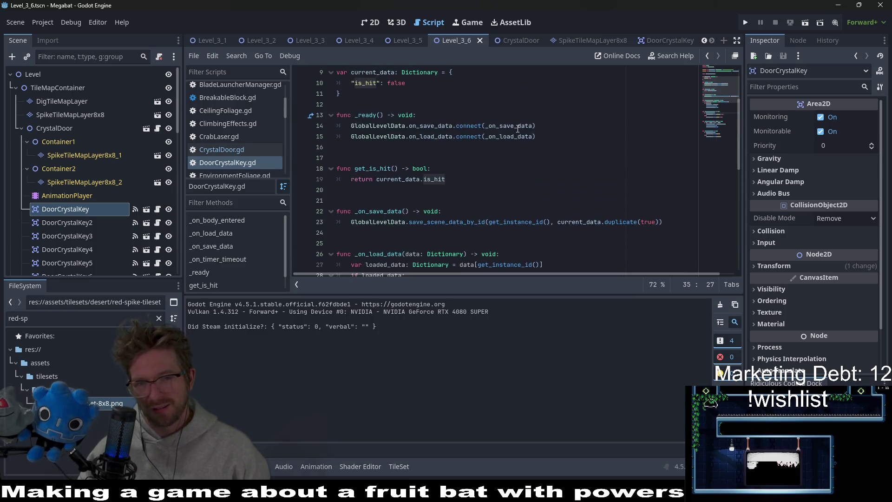
{"action": "scroll", "coordinate": [518, 128], "scroll_direction": "down", "scroll_amount": 4}
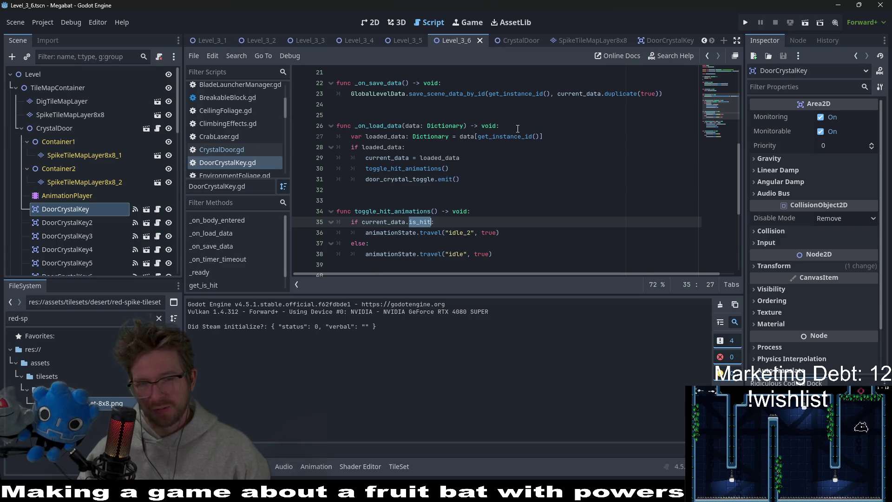
{"action": "left_click", "coordinate": [474, 173]}
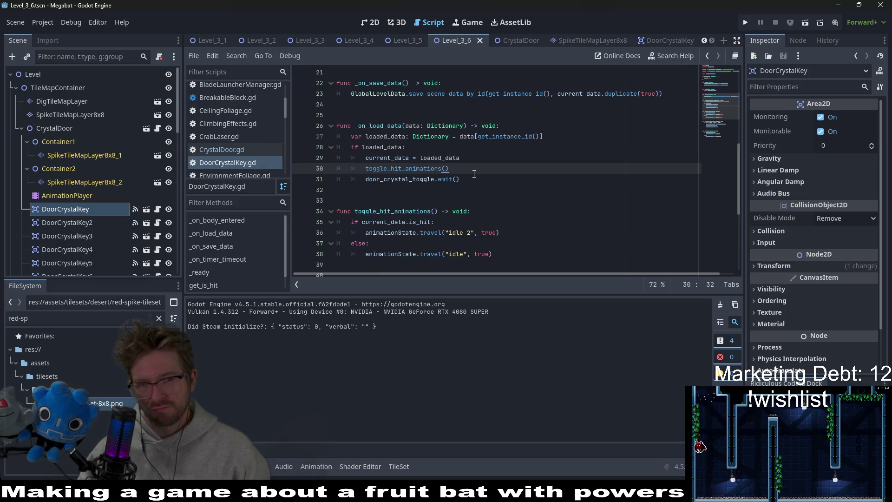
Step: Undo recent edits to restore the _process function and the temp_is_hit variable
{"action": "key", "text": "ctrl+z"}
{"action": "key", "text": "ctrl+z"}
{"action": "key", "text": "ctrl+z"}
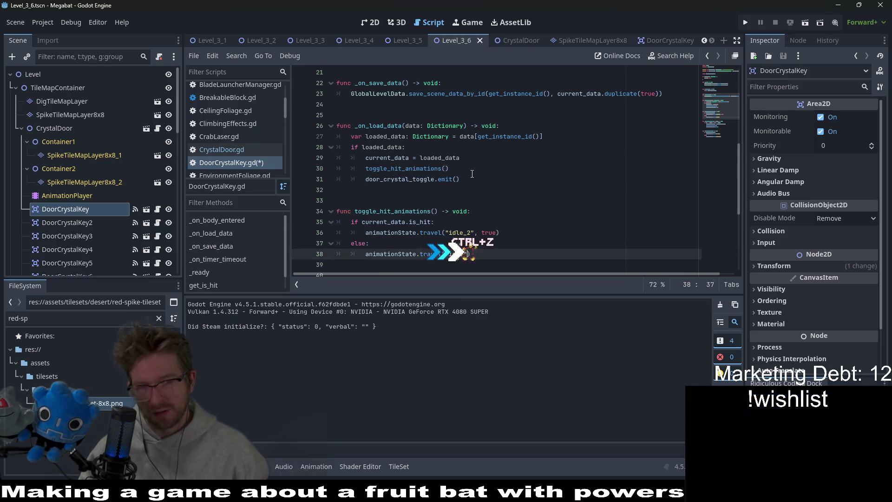
{"action": "key", "text": "ctrl+z"}
{"action": "key", "text": "ctrl+z"}
{"action": "key", "text": "ctrl+z"}
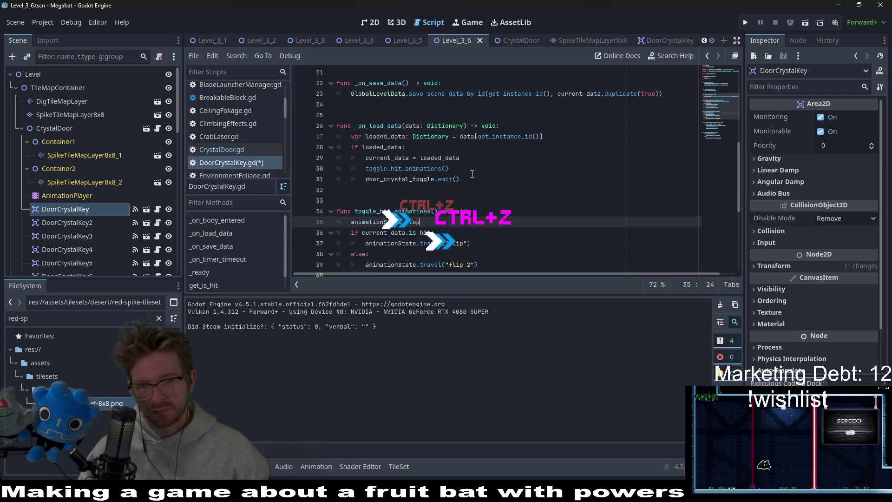
{"action": "key", "text": "ctrl+z"}
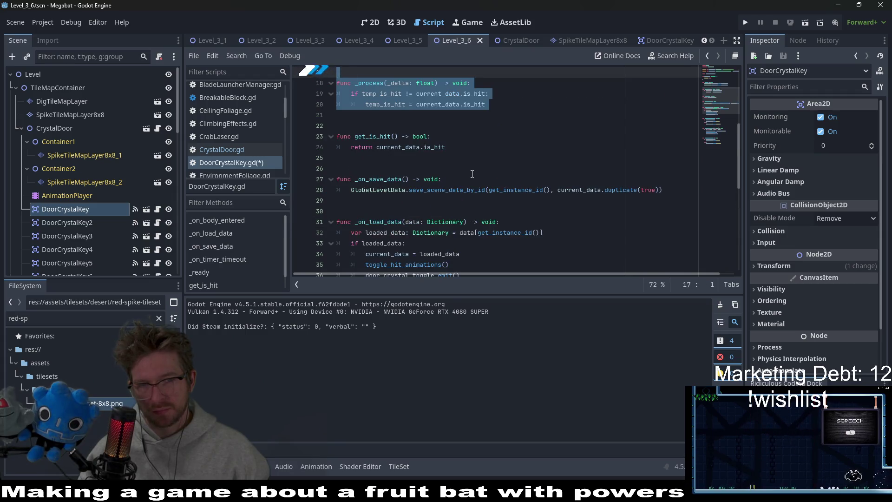
{"action": "scroll", "coordinate": [472, 173], "scroll_direction": "up", "scroll_amount": 3}
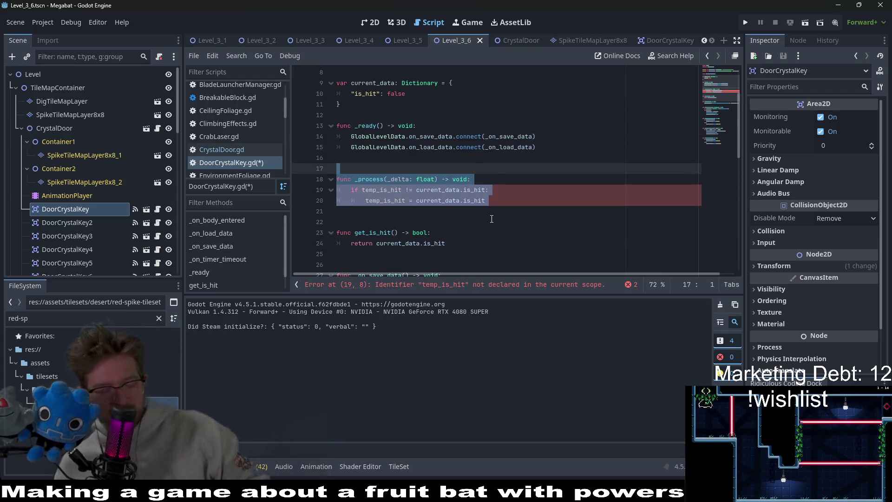
{"action": "key", "text": "ctrl+z"}
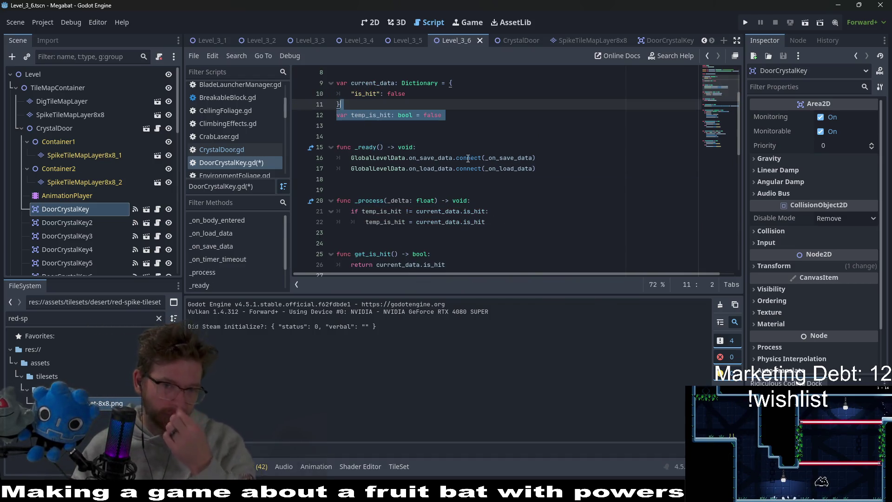
Step: Cut the toggle_hit_animations calls out of _on_load_data and _on_body_entered
{"action": "left_click", "coordinate": [499, 223]}
{"action": "scroll", "coordinate": [499, 222], "scroll_direction": "down", "scroll_amount": 1}
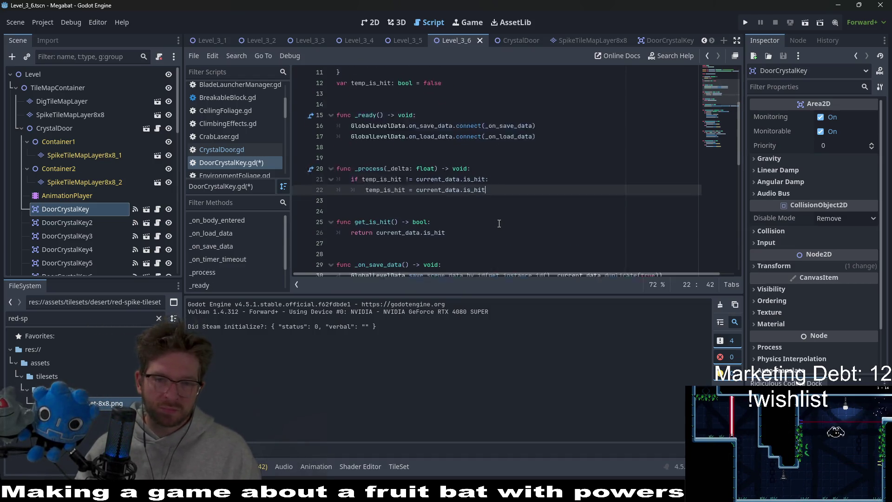
{"action": "scroll", "coordinate": [499, 224], "scroll_direction": "down", "scroll_amount": 5}
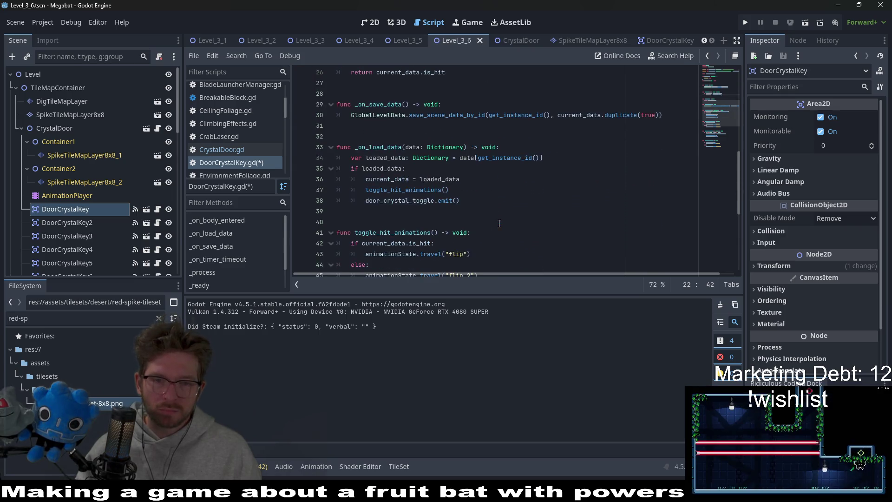
{"action": "left_click_drag", "start_coordinate": [450, 190], "coordinate": [461, 179]}
{"action": "key", "text": "ctrl+x"}
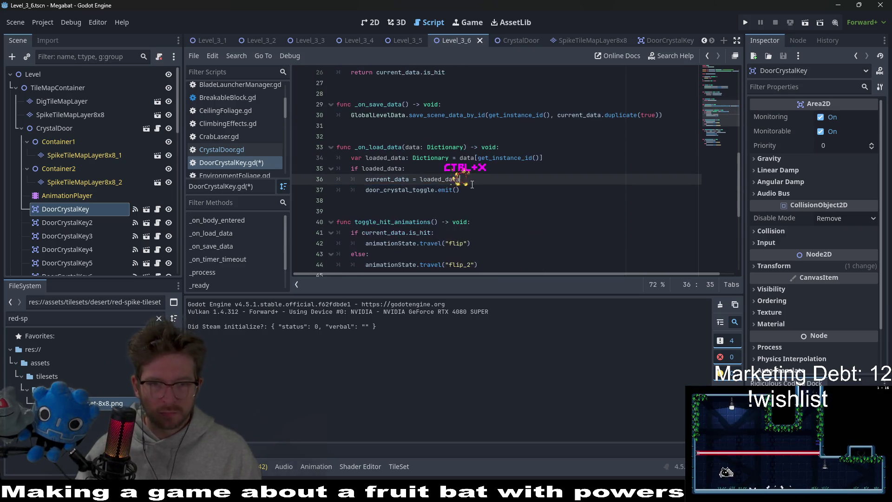
{"action": "scroll", "coordinate": [473, 185], "scroll_direction": "down", "scroll_amount": 3}
{"action": "left_click_drag", "start_coordinate": [466, 237], "coordinate": [511, 221]}
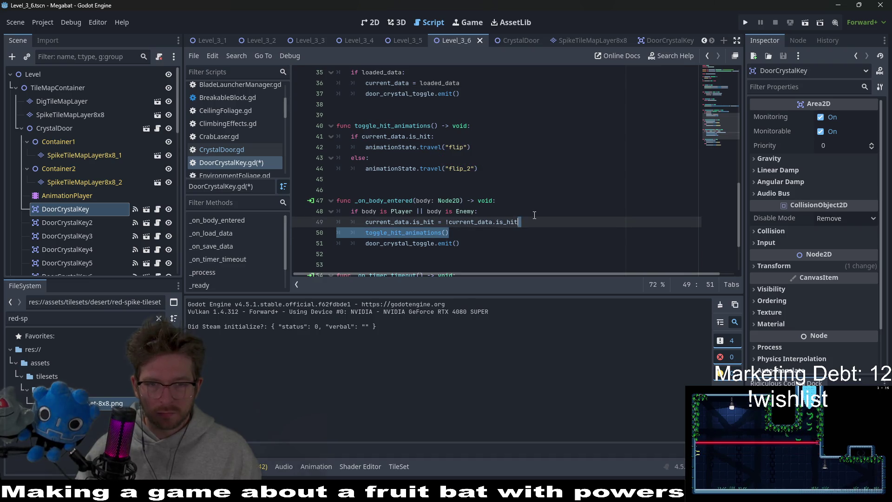
{"action": "key", "text": "ctrl+x"}
Step: Paste toggle_hit_animations() after the temp_is_hit assignment in _process and save the script
{"action": "scroll", "coordinate": [518, 207], "scroll_direction": "down", "scroll_amount": 2}
{"action": "scroll", "coordinate": [518, 207], "scroll_direction": "up", "scroll_amount": 12}
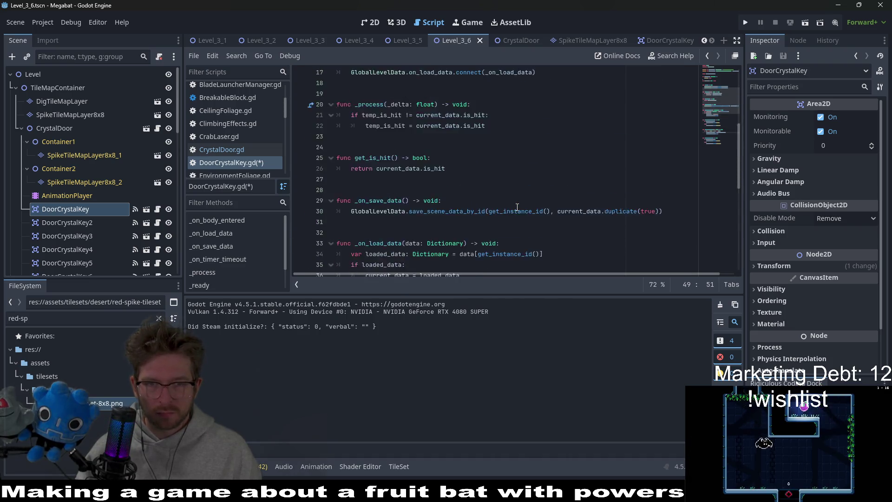
{"action": "scroll", "coordinate": [440, 175], "scroll_direction": "down", "scroll_amount": 2}
{"action": "left_click", "coordinate": [493, 192]}
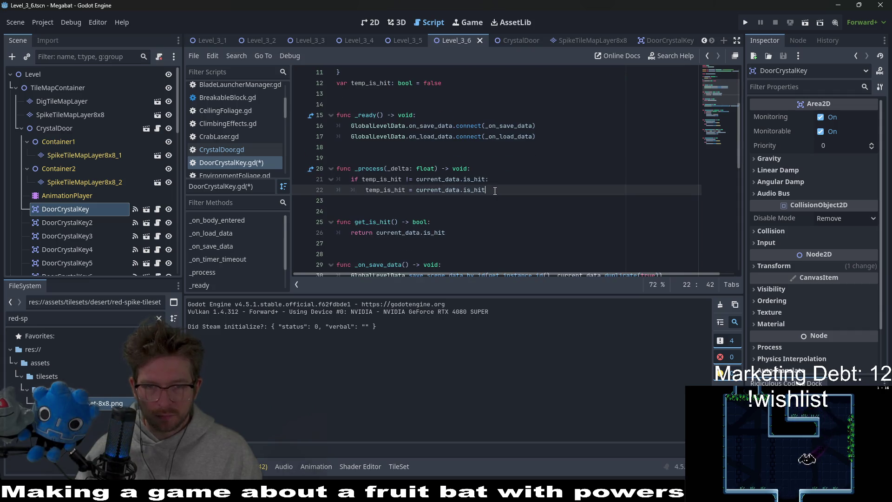
{"action": "key", "text": "Return"}
{"action": "key", "text": "ctrl+v"}
{"action": "key", "text": "ctrl+s"}
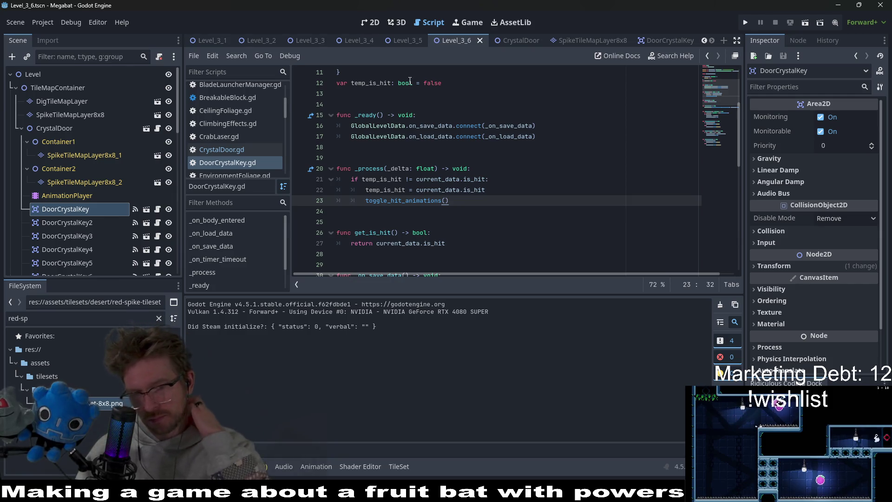
{"action": "left_click", "coordinate": [376, 24]}
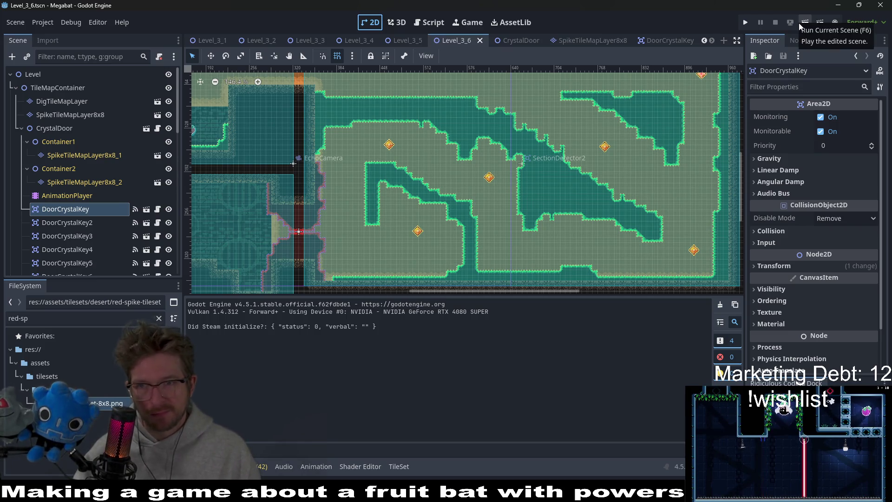
Step: Run the level and fly the bat through the dirt to collect the top-right and right gems
{"action": "left_click", "coordinate": [800, 25]}
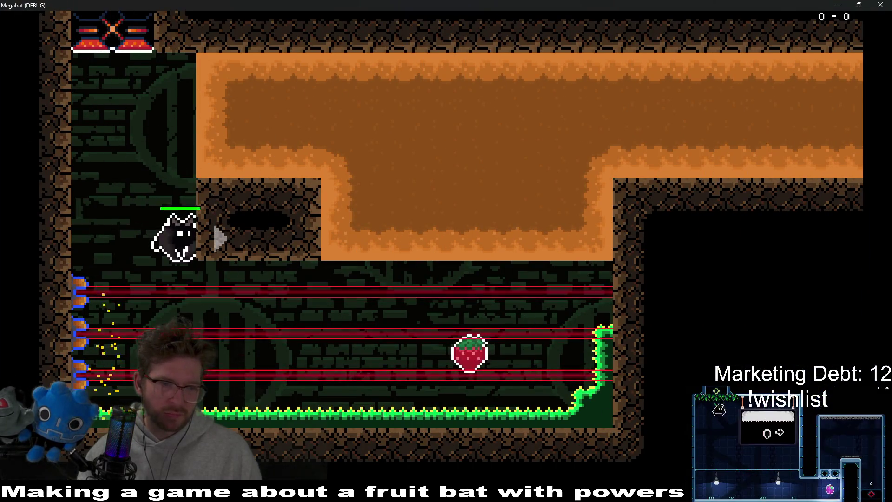
{"action": "key", "text": "Right"}
{"action": "key", "text": "Up"}
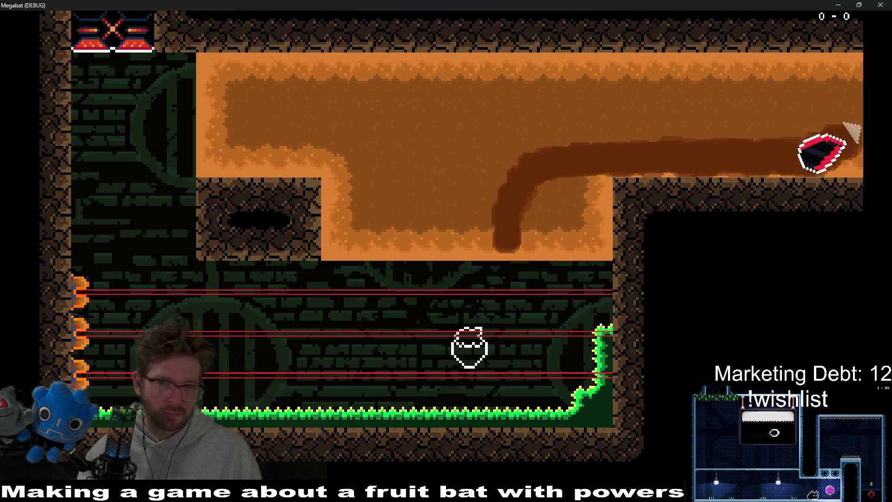
{"action": "key", "text": "Down"}
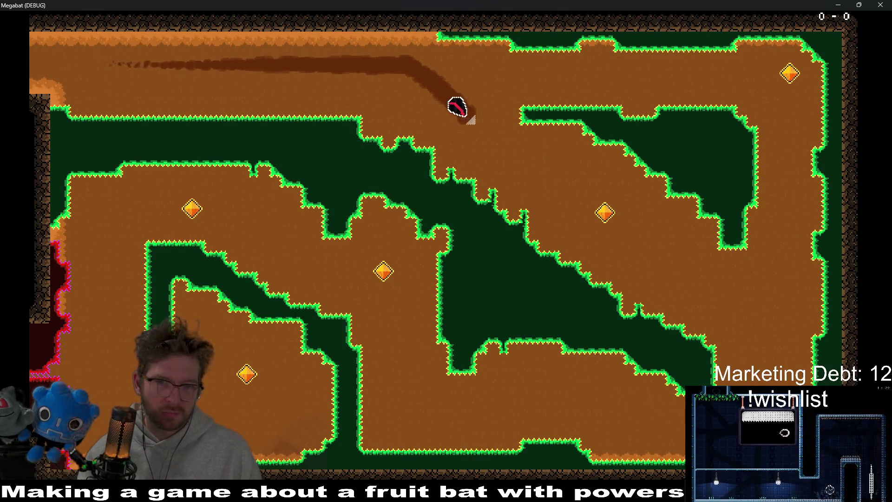
{"action": "key", "text": "Right"}
{"action": "key", "text": "Up"}
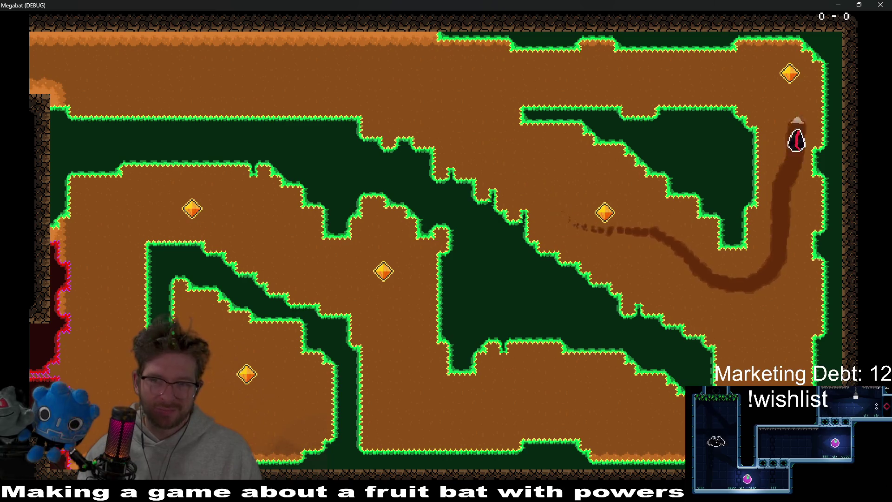
{"action": "key", "text": "Left"}
{"action": "key", "text": "Down"}
{"action": "key", "text": "Right"}
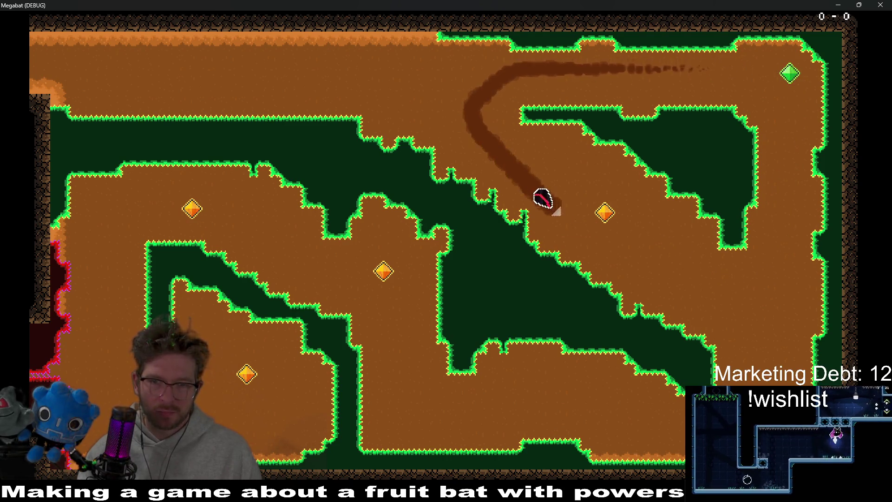
{"action": "key", "text": "Up"}
{"action": "key", "text": "Left"}
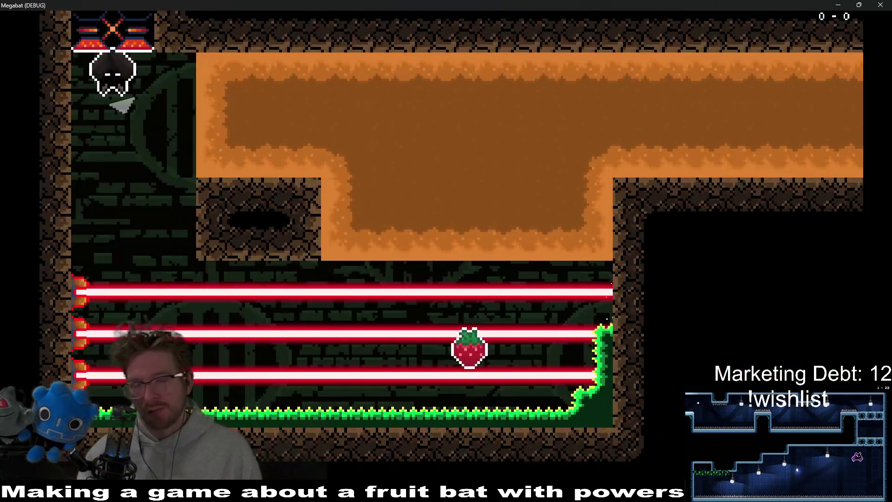
Step: Relaunch the respawned bat across the laser room and steer it past the next room's gem
{"action": "key", "text": "Down"}
{"action": "key", "text": "Right"}
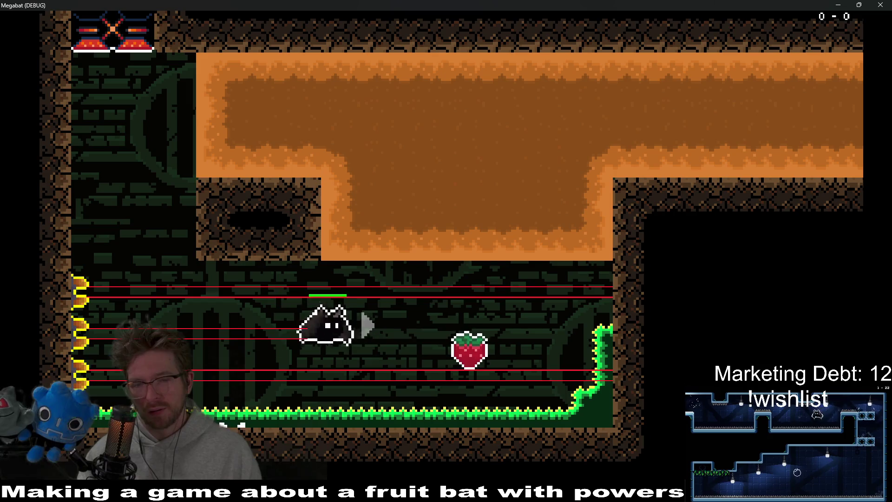
{"action": "key", "text": "Up"}
{"action": "key", "text": "Right"}
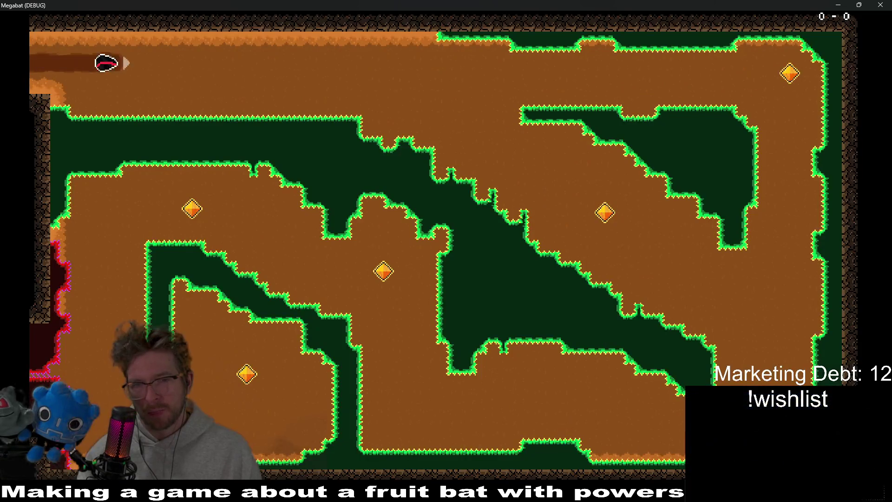
{"action": "key", "text": "Down"}
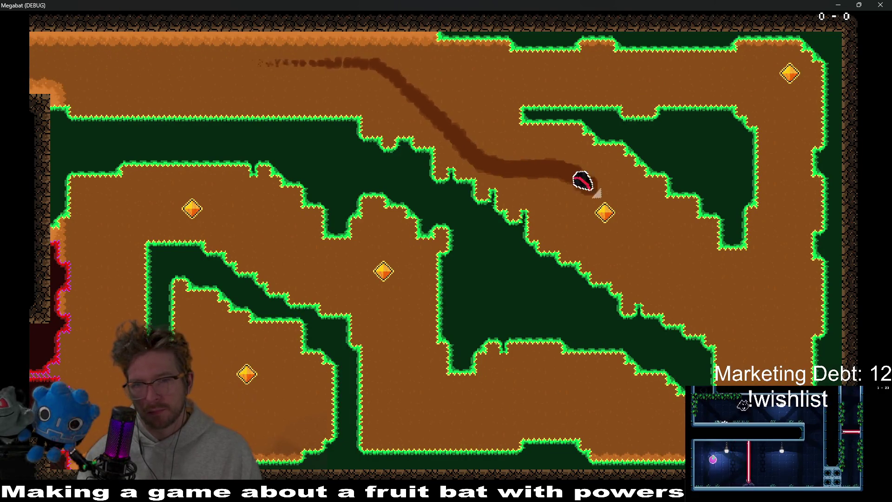
{"action": "key", "text": "Up"}
{"action": "key", "text": "Left"}
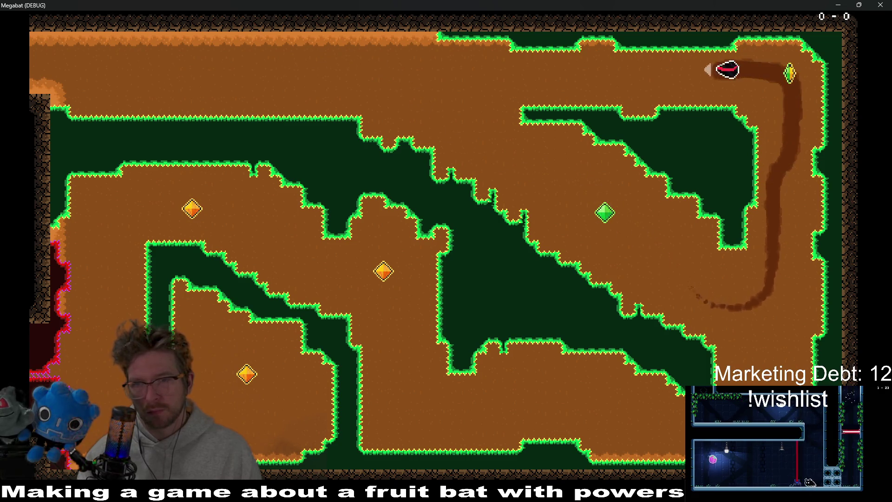
{"action": "key", "text": "Down"}
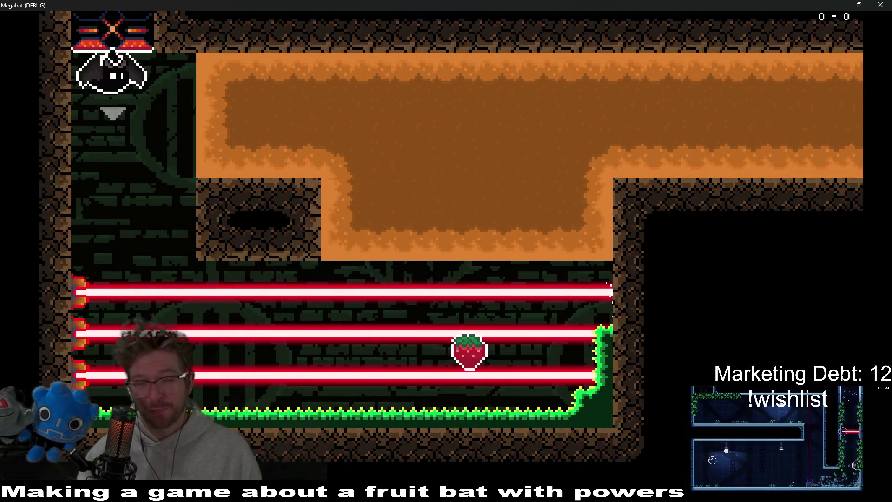
Step: Collect the strawberry, exit the room, then close the game and return to DoorCrystalKey.gd
{"action": "key", "text": "Right"}
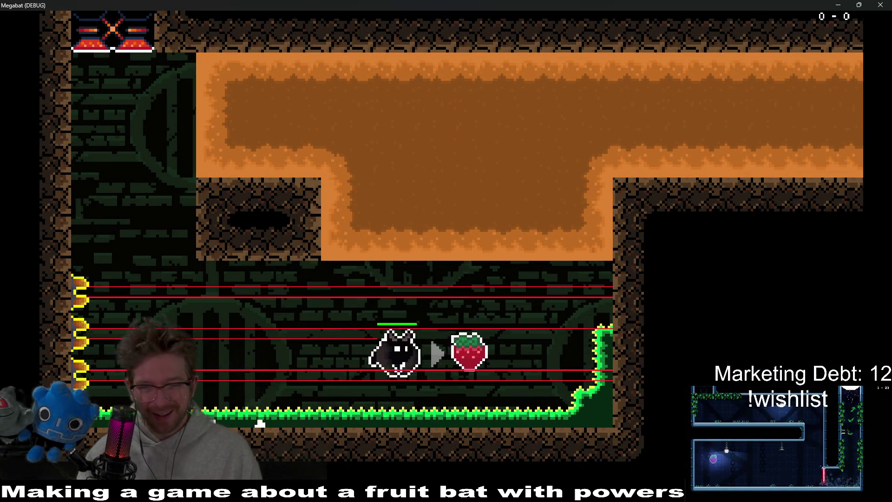
{"action": "key", "text": "Up"}
{"action": "key", "text": "Right"}
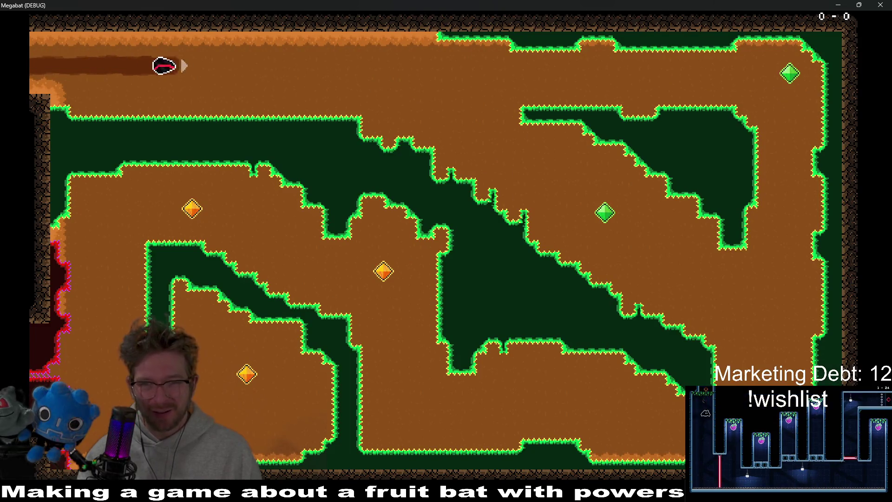
{"action": "key", "text": "F8"}
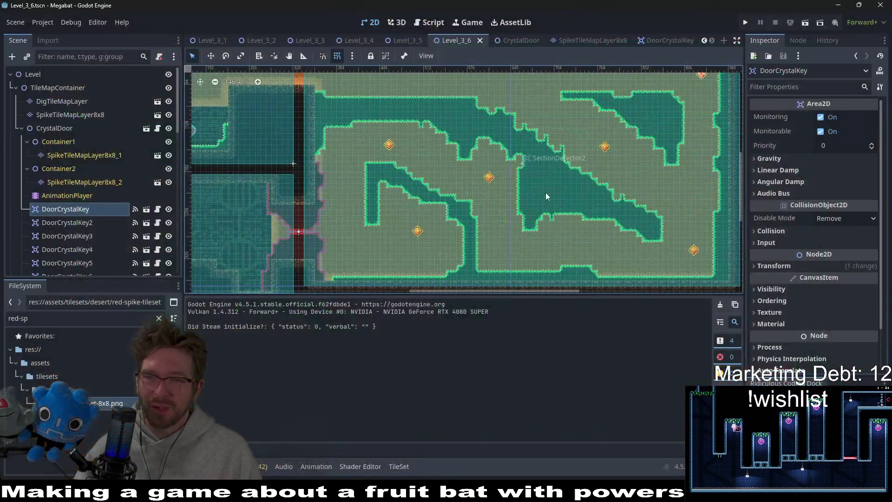
{"action": "key", "text": "ctrl+F3"}
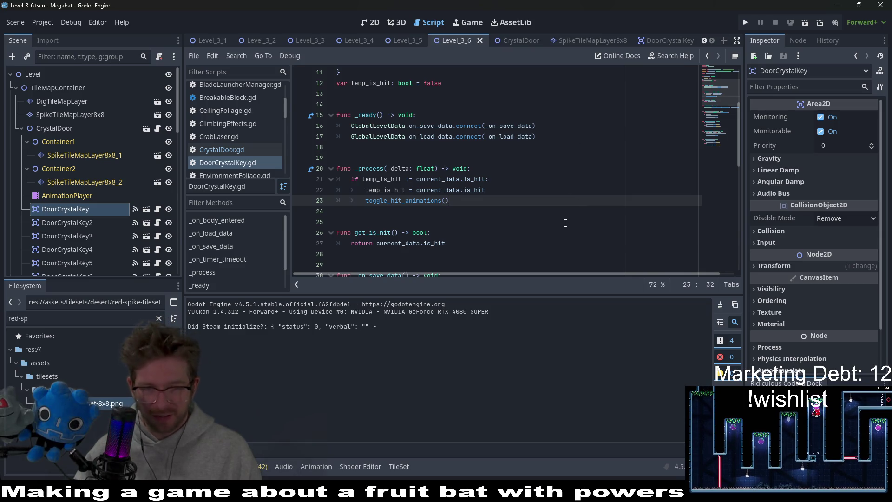
Step: Change the hit animation in toggle_hit_animations from "flip" to "idle_2"
{"action": "scroll", "coordinate": [570, 223], "scroll_direction": "down", "scroll_amount": 4}
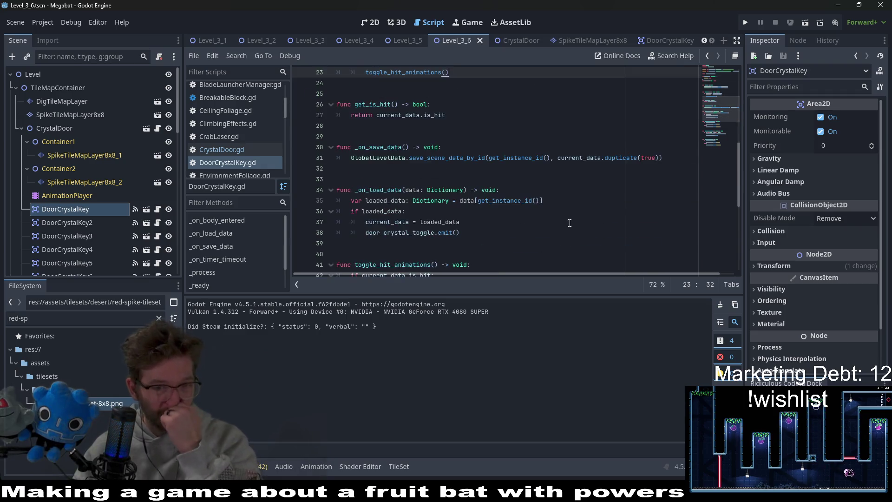
{"action": "scroll", "coordinate": [575, 223], "scroll_direction": "down", "scroll_amount": 4}
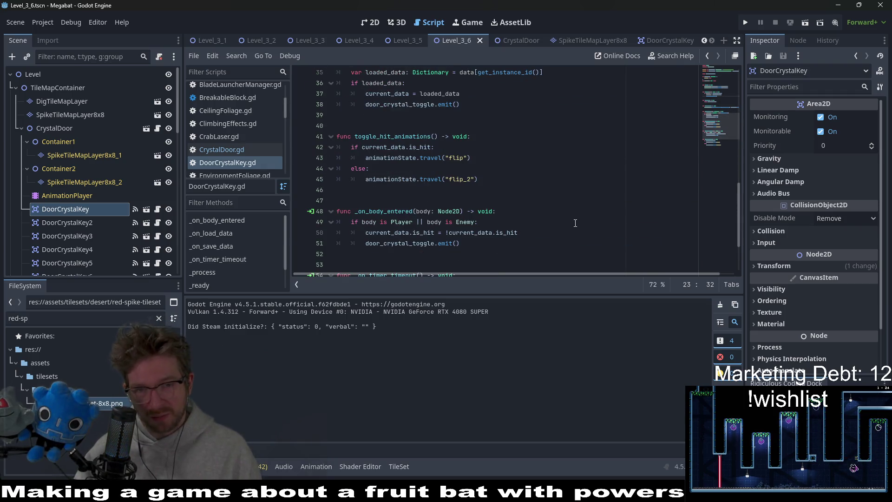
{"action": "double_click", "coordinate": [453, 159]}
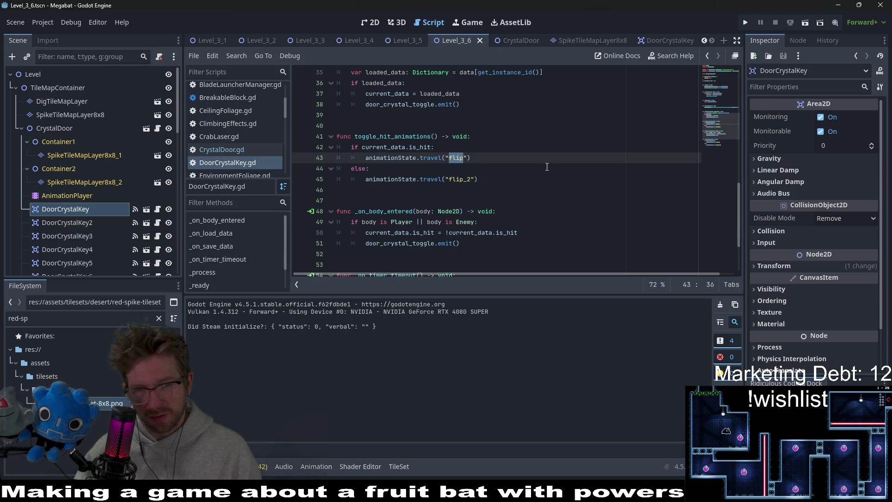
{"action": "scroll", "coordinate": [545, 166], "scroll_direction": "up", "scroll_amount": 7}
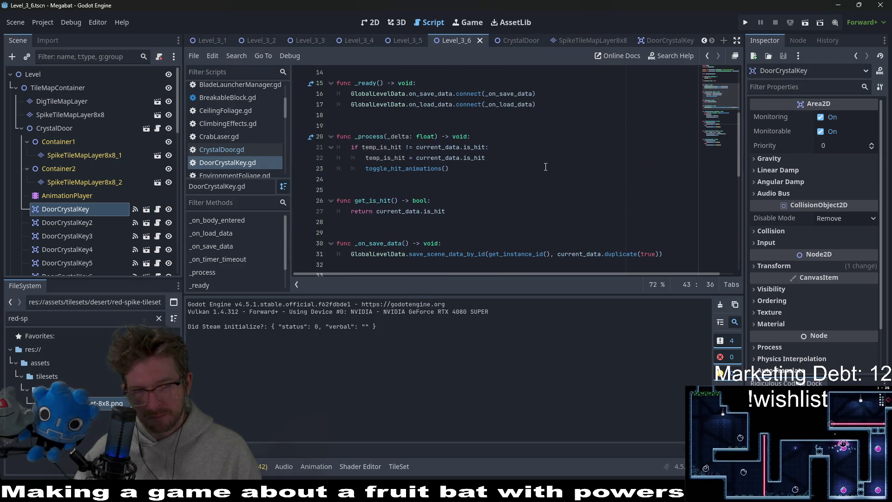
{"action": "scroll", "coordinate": [545, 167], "scroll_direction": "down", "scroll_amount": 5}
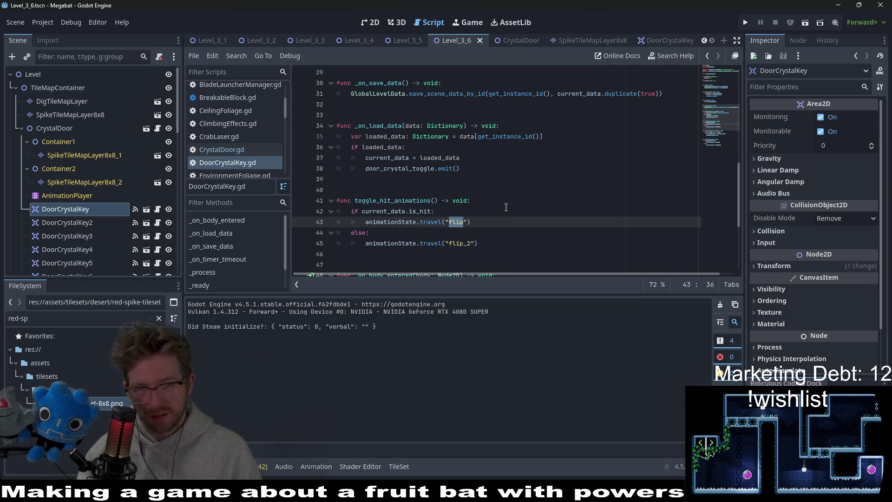
{"action": "type", "text": "dle"}
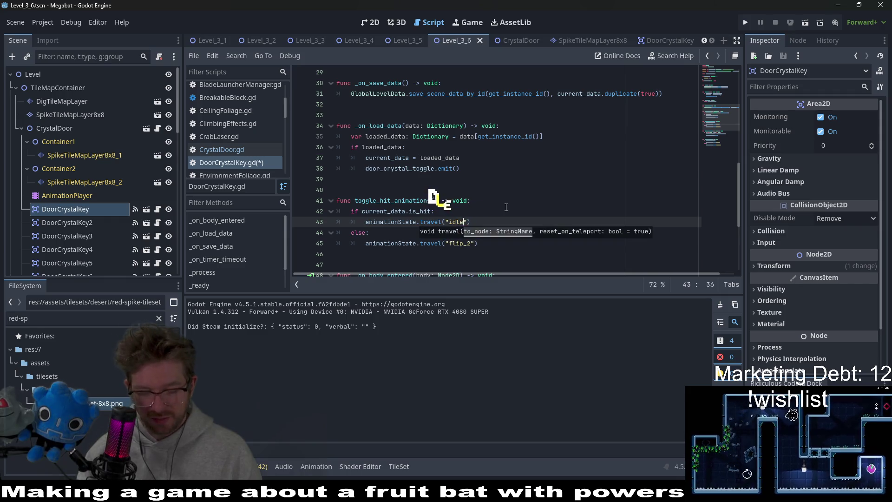
Step: Change the "flip_2" animation to "idle" and save the script
{"action": "key", "text": "Down"}
{"action": "key", "text": "Down"}
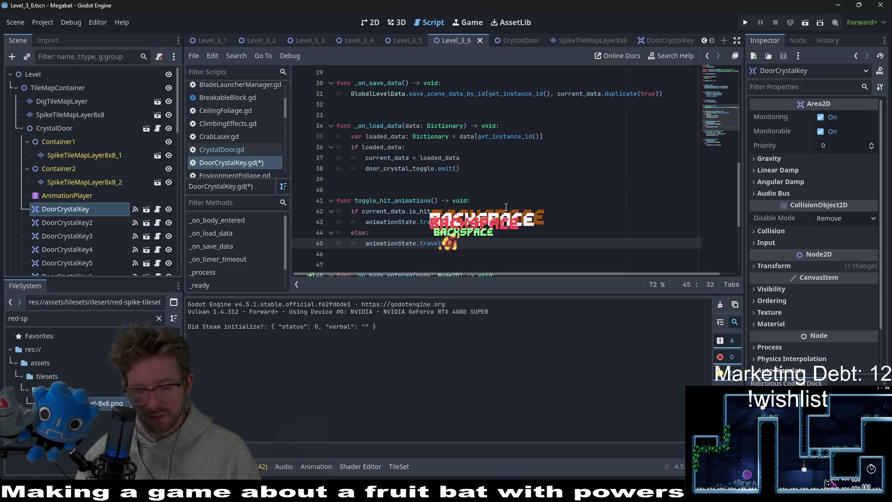
{"action": "type", "text": "idle"}
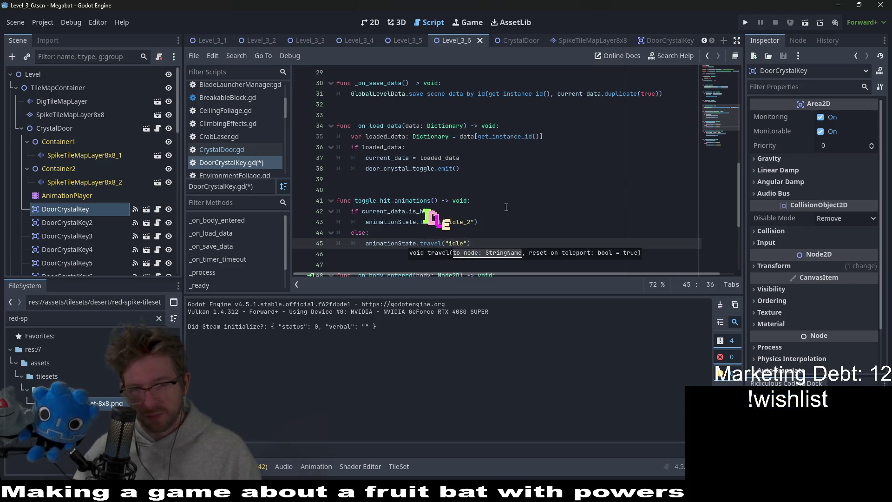
{"action": "left_click", "coordinate": [524, 204]}
{"action": "key", "text": "ctrl+s"}
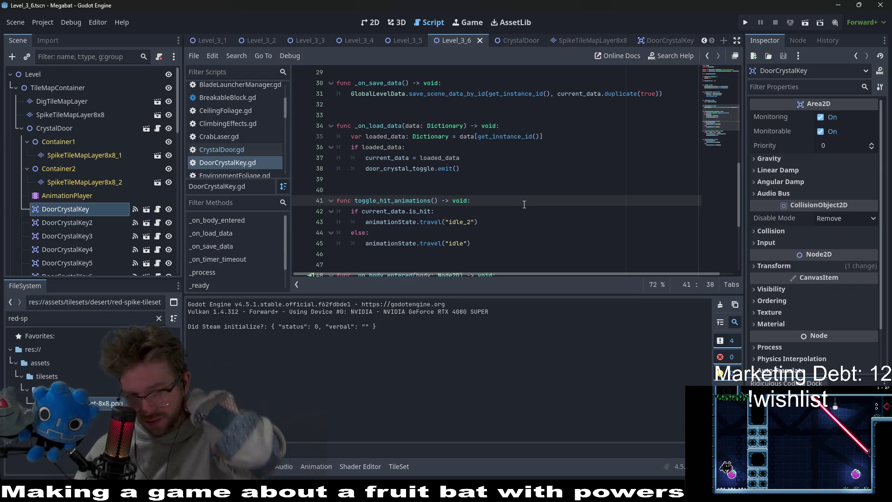
{"action": "scroll", "coordinate": [514, 205], "scroll_direction": "up", "scroll_amount": 2}
{"action": "scroll", "coordinate": [515, 204], "scroll_direction": "up", "scroll_amount": 3}
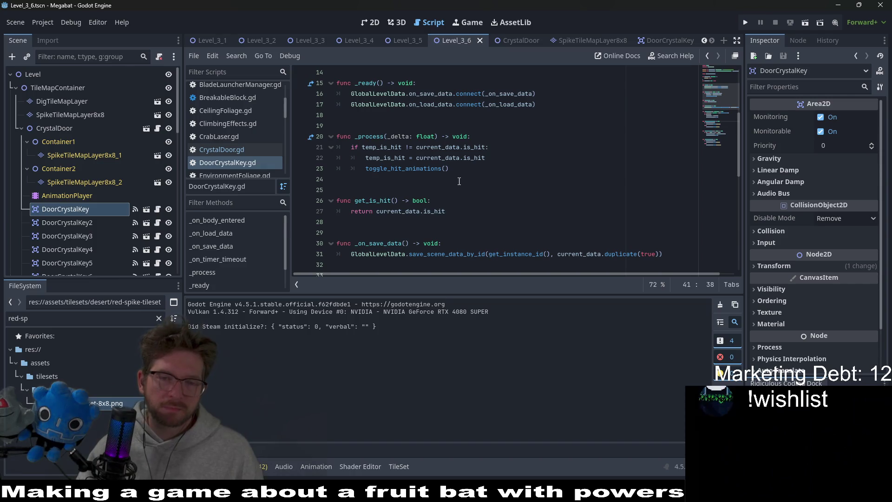
{"action": "scroll", "coordinate": [459, 181], "scroll_direction": "down", "scroll_amount": 5}
Step: Cut the if/else body out of toggle_hit_animations and delete the emptied function
{"action": "mouse_move", "coordinate": [486, 242]}
{"action": "left_mouse_down"}
{"action": "mouse_move", "coordinate": [465, 211]}
{"action": "mouse_move", "coordinate": [471, 201]}
{"action": "left_mouse_up"}
{"action": "key", "text": "ctrl+x"}
{"action": "triple_click", "coordinate": [492, 201]}
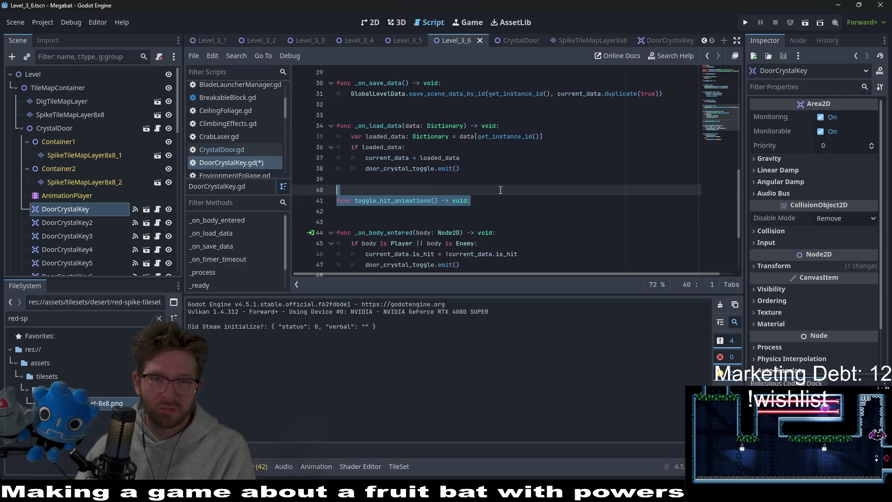
{"action": "key", "text": "BackSpace"}
{"action": "key", "text": "BackSpace"}
{"action": "key", "text": "BackSpace"}
Step: Replace the toggle_hit_animations() call in _process with the indented idle_2/idle if/else and save
{"action": "scroll", "coordinate": [473, 184], "scroll_direction": "up", "scroll_amount": 4}
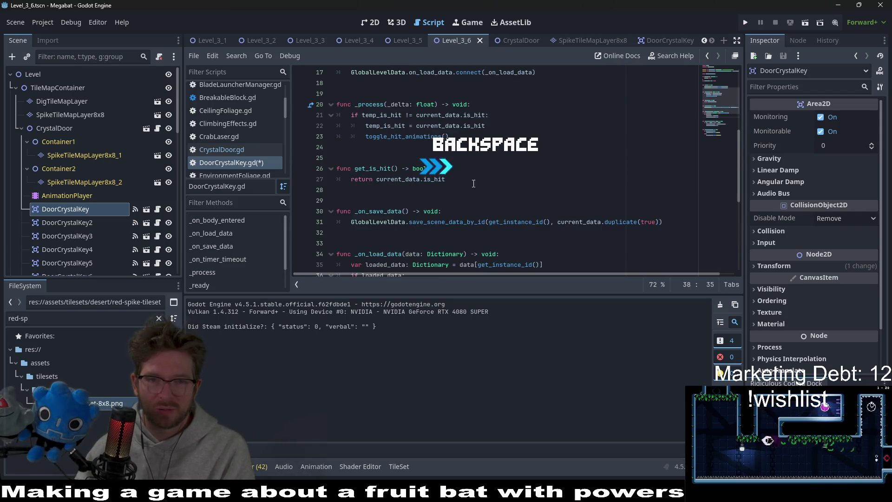
{"action": "left_click", "coordinate": [455, 136]}
{"action": "key", "text": "ctrl+v"}
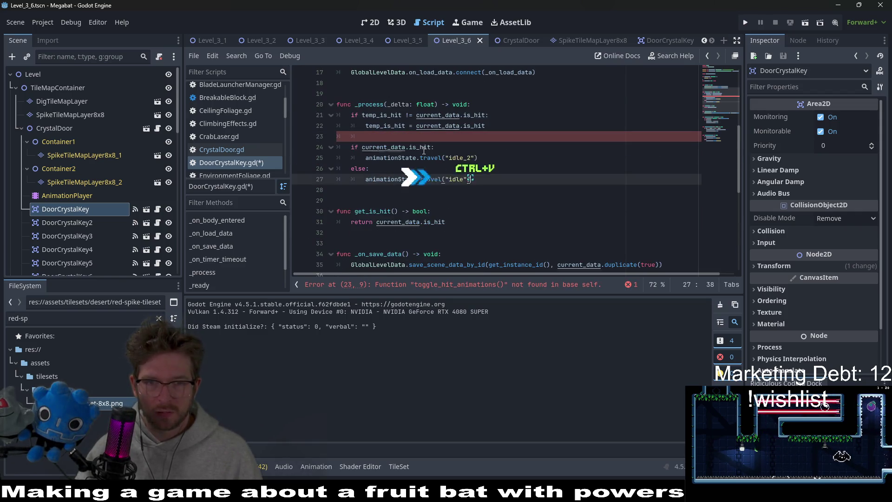
{"action": "mouse_move", "coordinate": [470, 179]}
{"action": "left_mouse_down"}
{"action": "mouse_move", "coordinate": [314, 155]}
{"action": "mouse_move", "coordinate": [316, 145]}
{"action": "left_mouse_up"}
{"action": "key", "text": "Tab"}
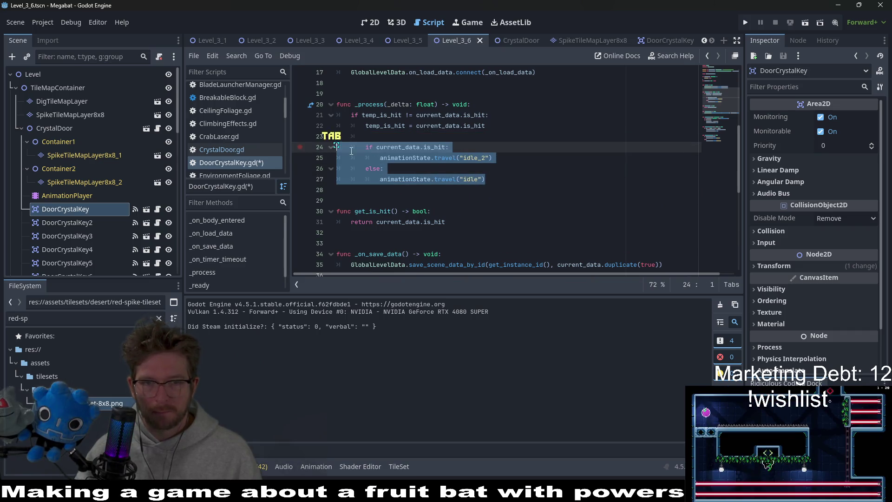
{"action": "left_click", "coordinate": [499, 132]}
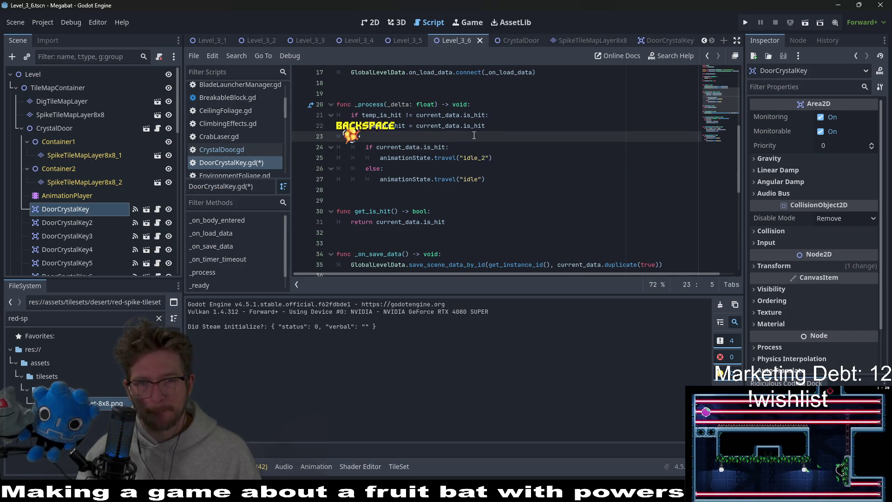
{"action": "key", "text": "BackSpace"}
{"action": "key", "text": "BackSpace"}
{"action": "key", "text": "ctrl+s"}
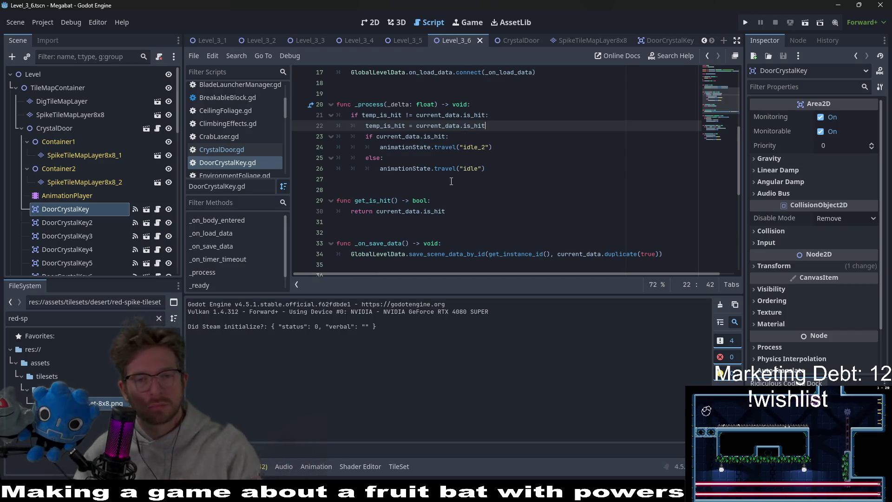
{"action": "scroll", "coordinate": [452, 181], "scroll_direction": "up", "scroll_amount": 4}
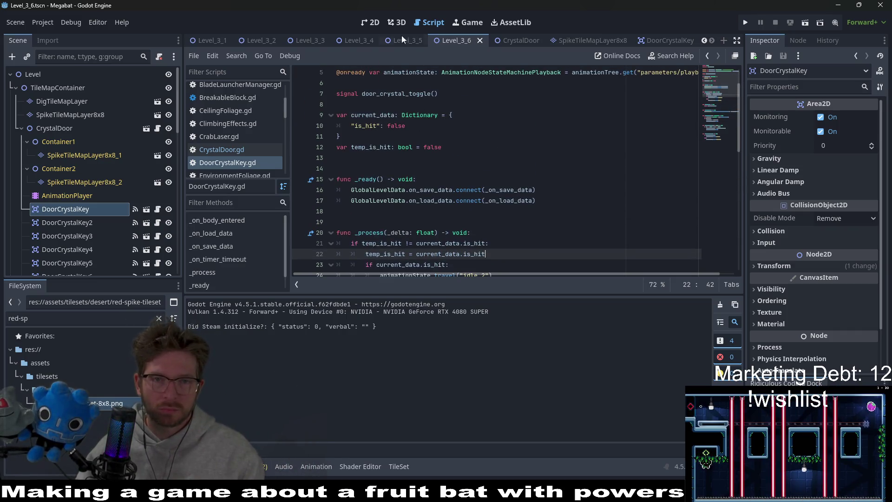
{"action": "key", "text": "ctrl+F1"}
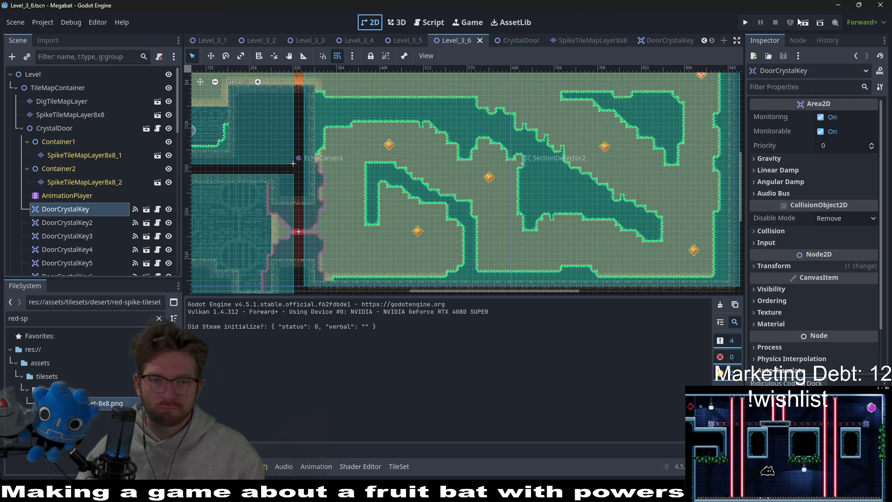
Step: Run the level and tunnel the bat up through the dirt, then dive into the open cave
{"action": "left_click", "coordinate": [806, 24]}
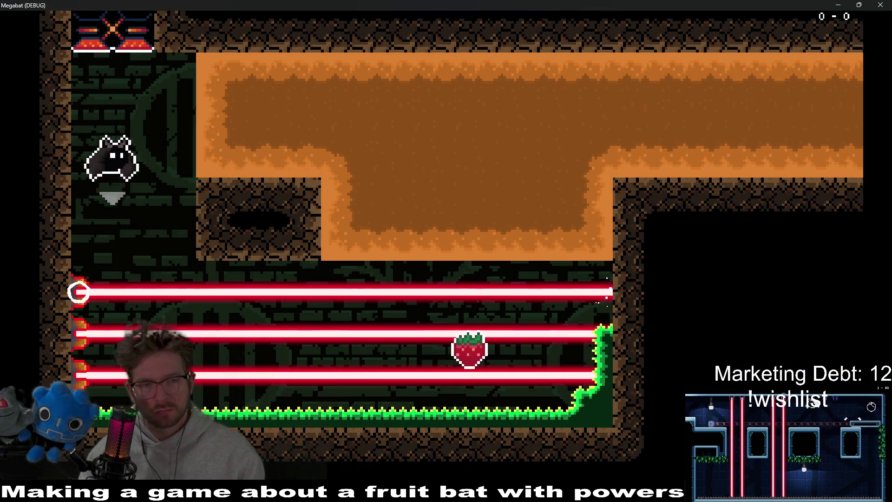
{"action": "key", "text": "Right"}
{"action": "key", "text": "Up"}
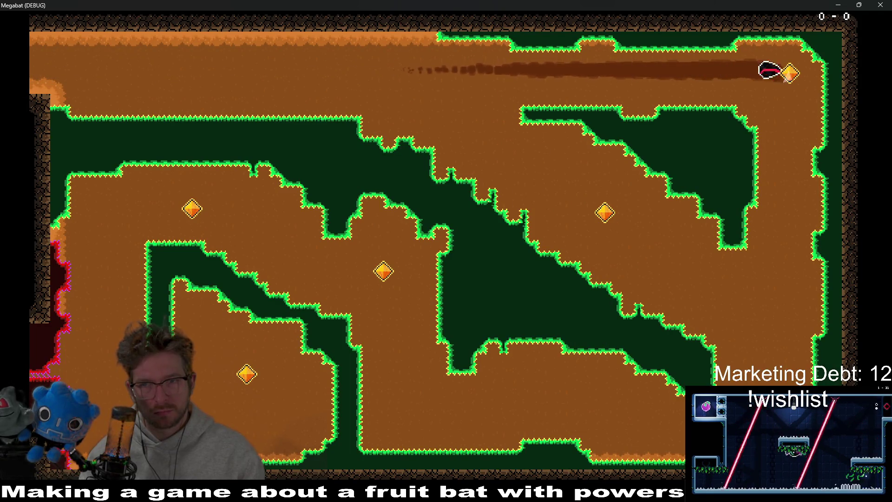
{"action": "key", "text": "Down"}
{"action": "key", "text": "Left"}
{"action": "key", "text": "Up"}
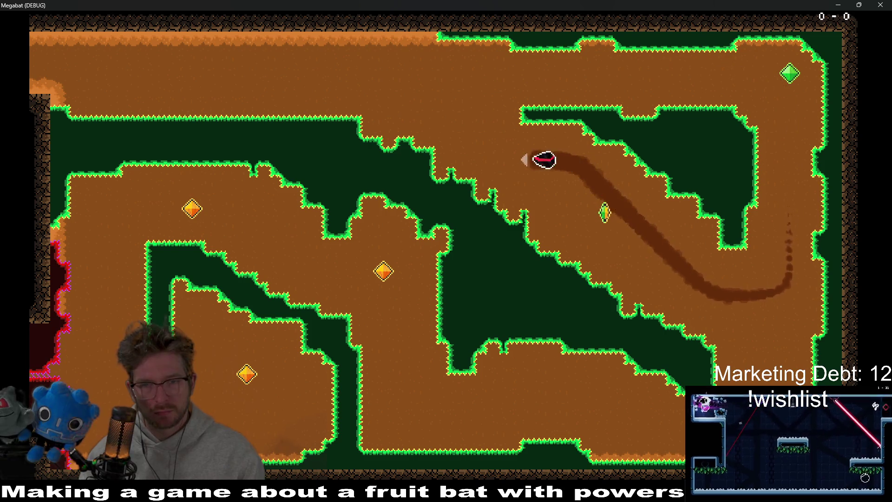
{"action": "key", "text": "Left"}
{"action": "key", "text": "Down"}
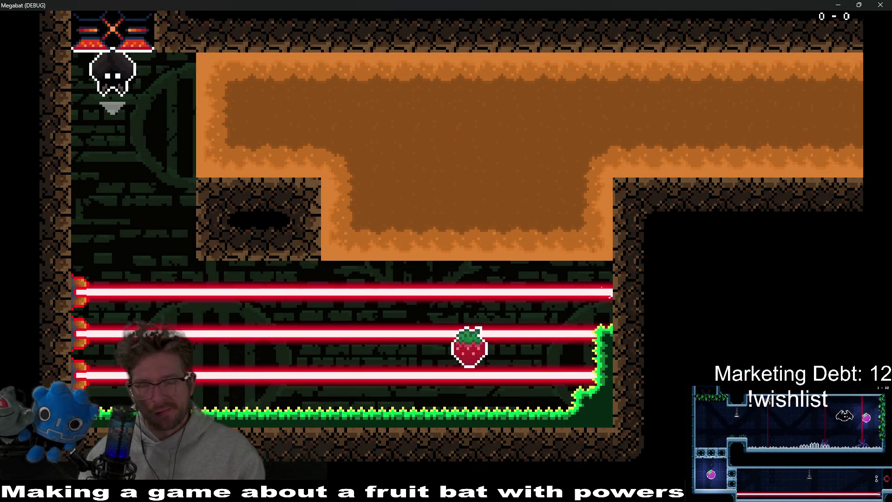
Step: Grab the strawberry, tunnel into the next room through the gems, and bring the editor forward
{"action": "key", "text": "Right"}
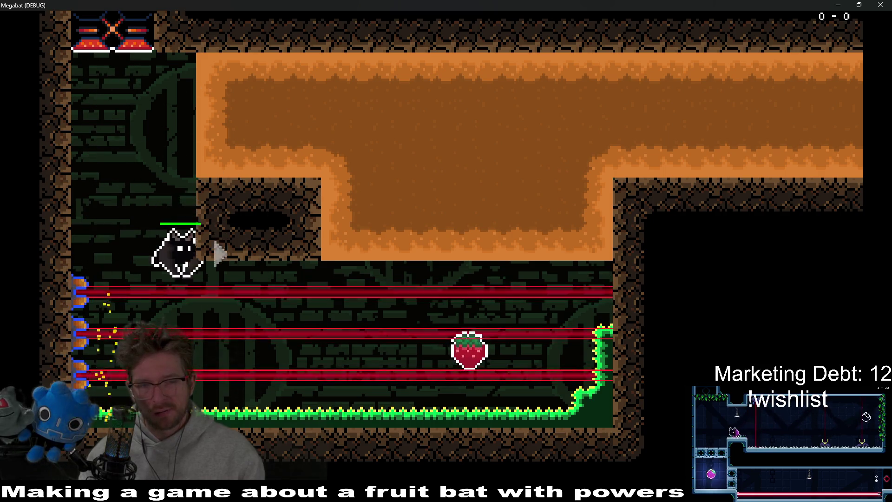
{"action": "key", "text": "Up"}
{"action": "key", "text": "Right"}
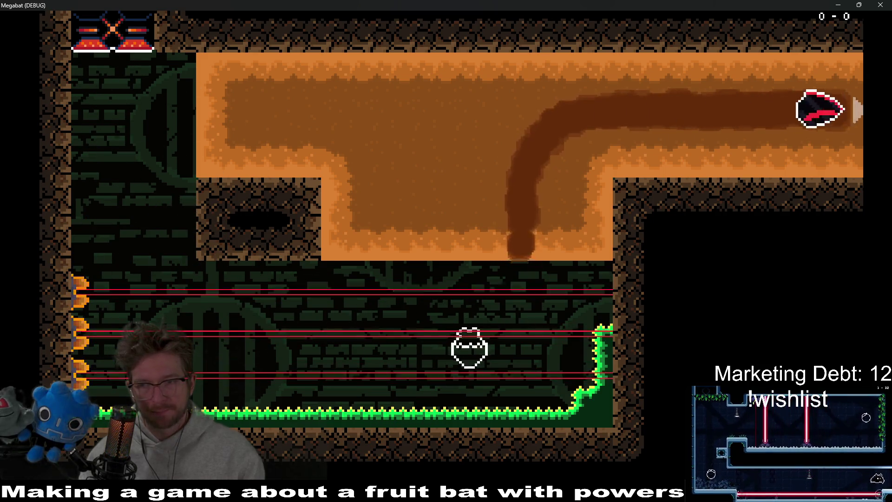
{"action": "key", "text": "Down"}
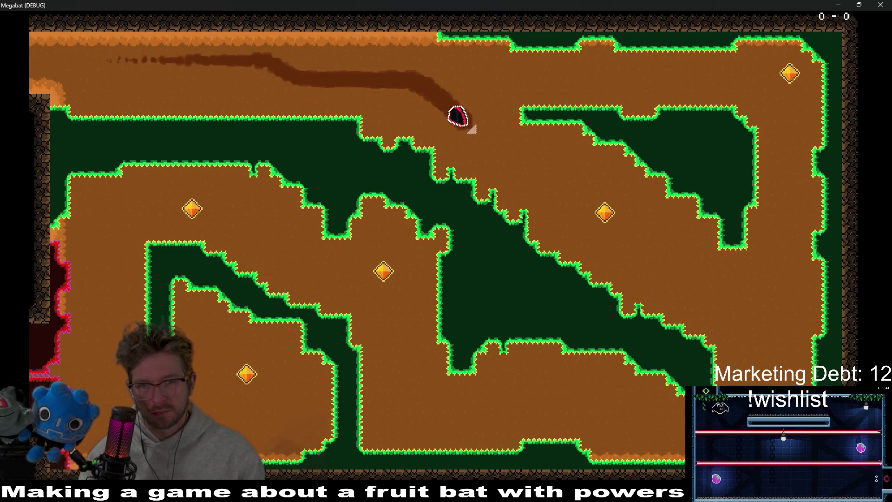
{"action": "key", "text": "Up"}
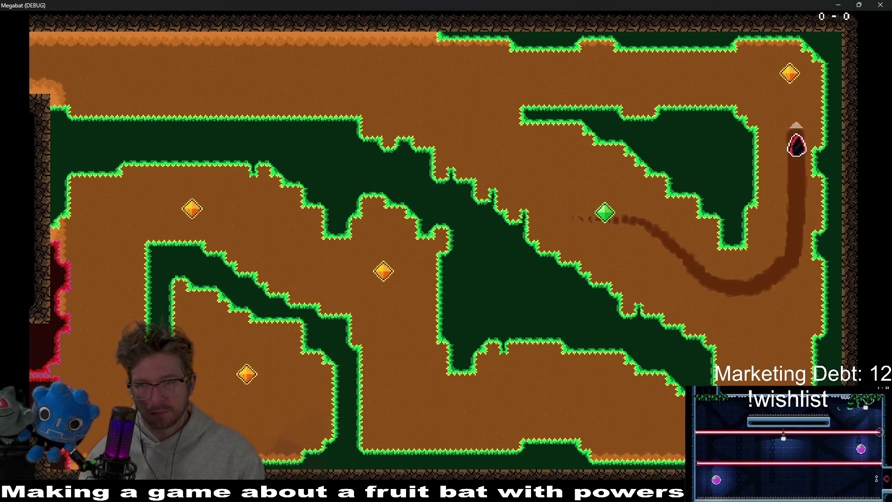
{"action": "key", "text": "Left"}
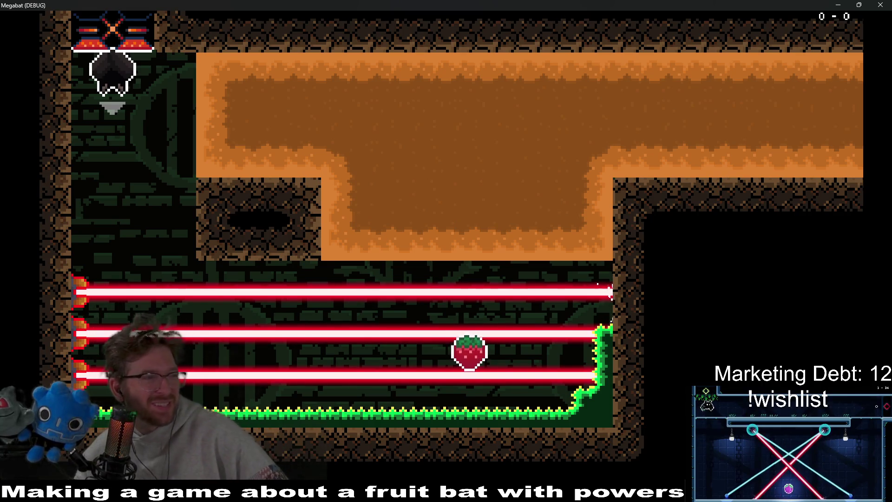
{"action": "left_click", "coordinate": [839, 5]}
Step: Close the running game from the taskbar and return to the DoorCrystalKey script
{"action": "left_click_drag", "start_coordinate": [659, 164], "coordinate": [626, 221]}
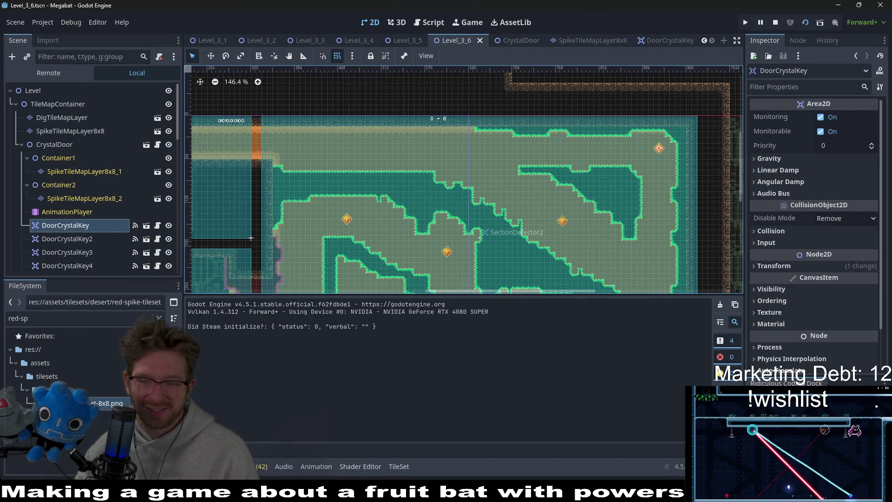
{"action": "right_click", "coordinate": [643, 492]}
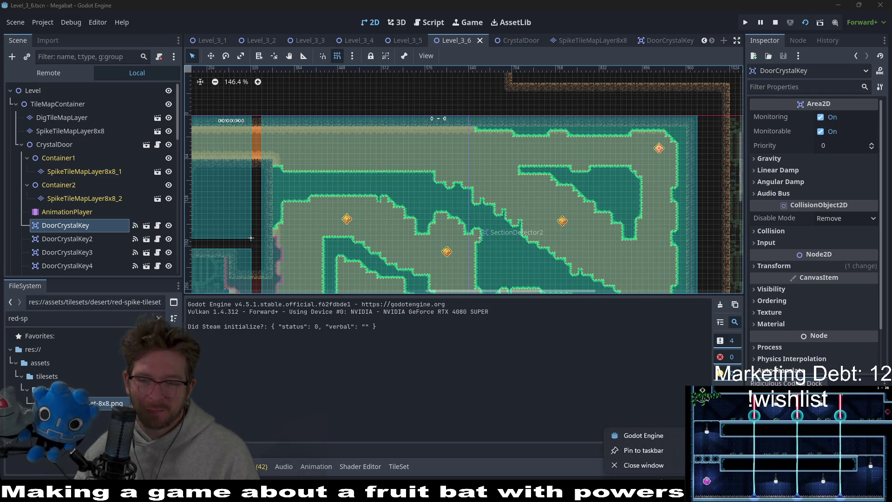
{"action": "left_click", "coordinate": [644, 465]}
{"action": "left_click", "coordinate": [423, 23]}
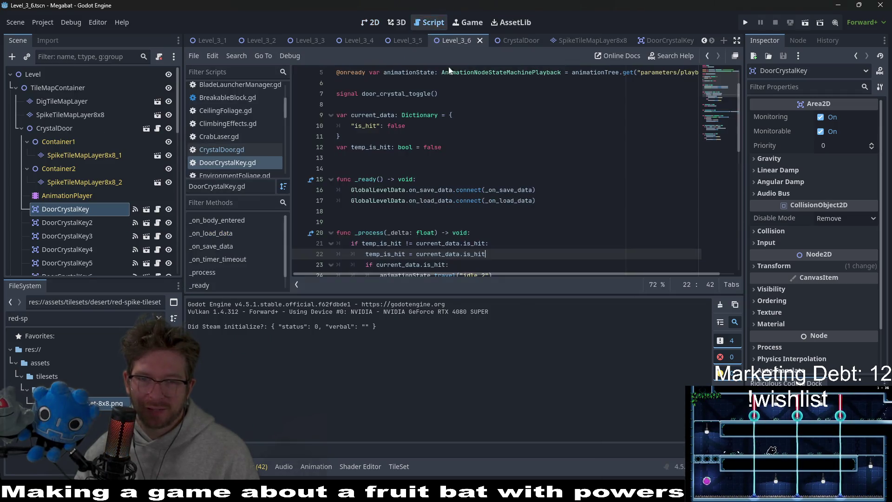
Step: Add print(animationState.get_current_node()) after the temp_is_hit assignment inside the is_hit check
{"action": "scroll", "coordinate": [499, 186], "scroll_direction": "down", "scroll_amount": 1}
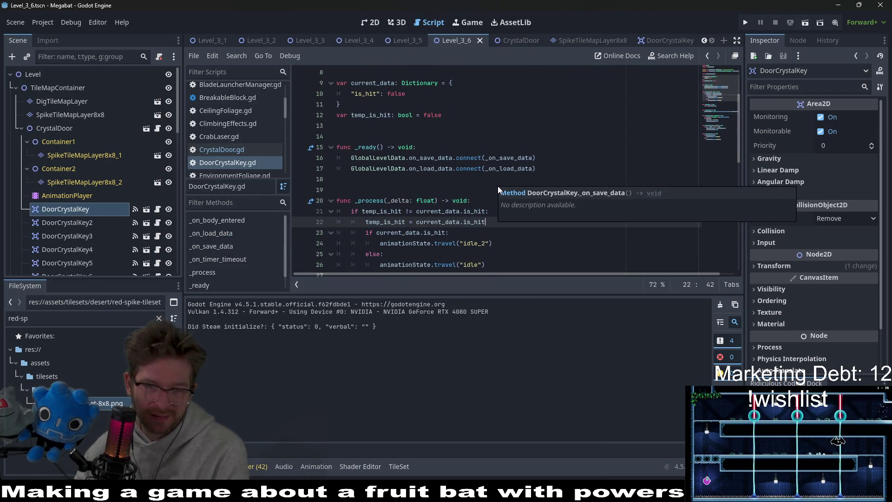
{"action": "left_click", "coordinate": [471, 237]}
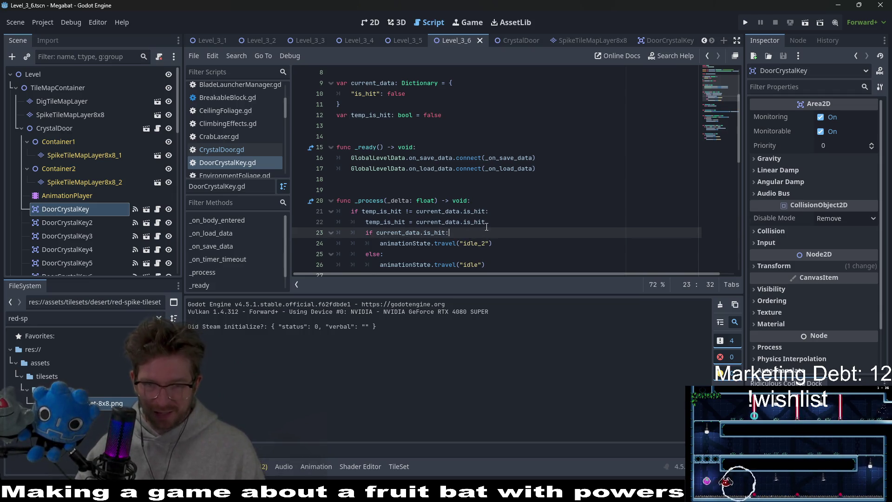
{"action": "left_click", "coordinate": [487, 227]}
{"action": "key", "text": "Return"}
{"action": "type", "text": "print"}
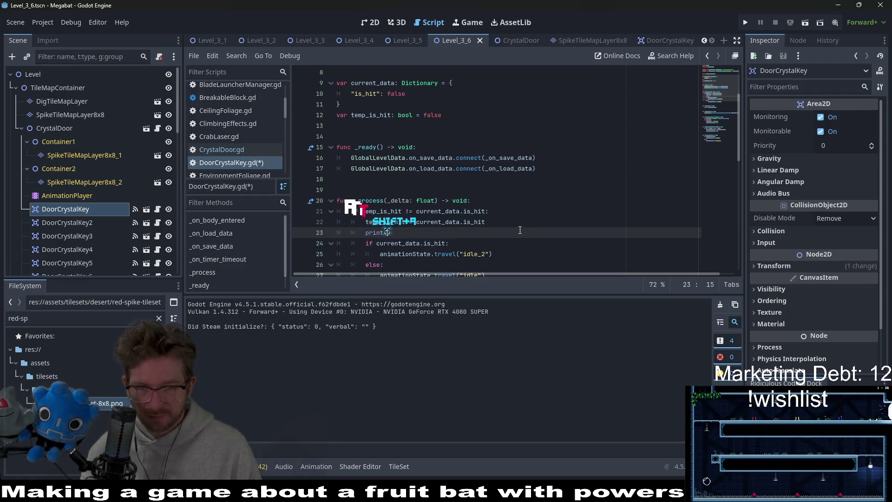
{"action": "type", "text": "("}
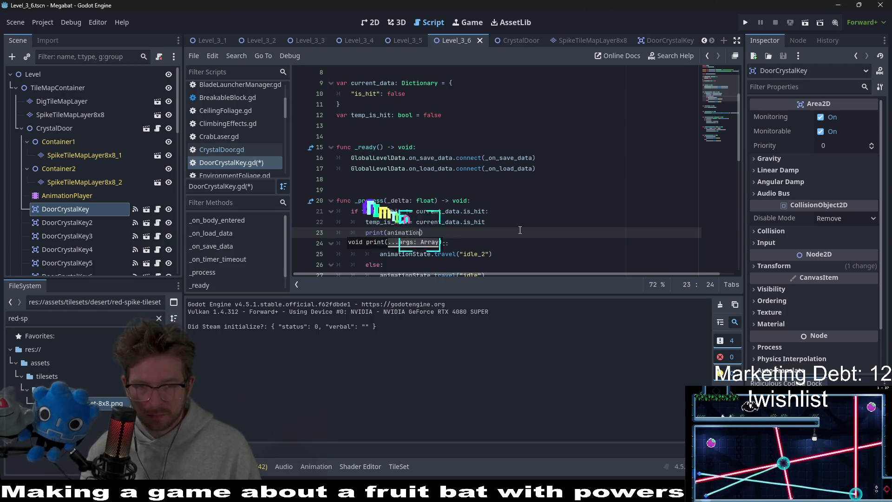
{"action": "type", "text": "."}
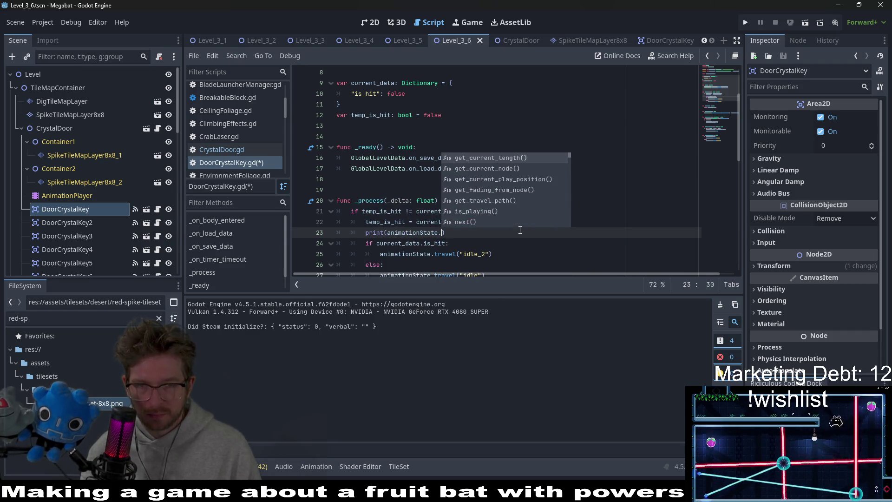
{"action": "key", "text": "Down"}
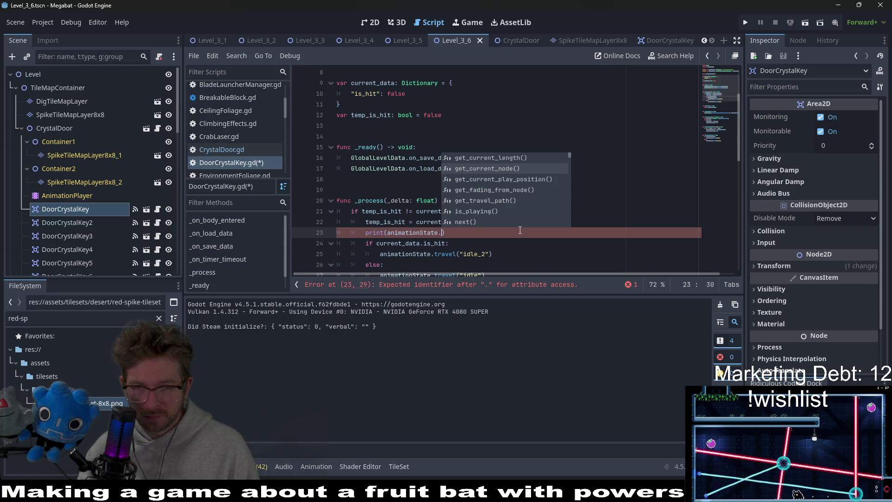
{"action": "key", "text": "Return"}
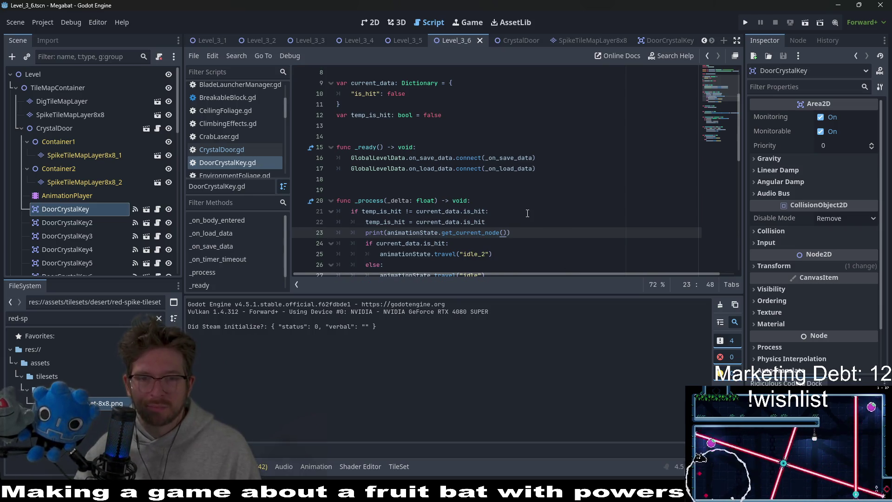
Step: Relaunch Level_3_6 and move the Megabat debug window down and right over the editor
{"action": "left_click", "coordinate": [370, 22]}
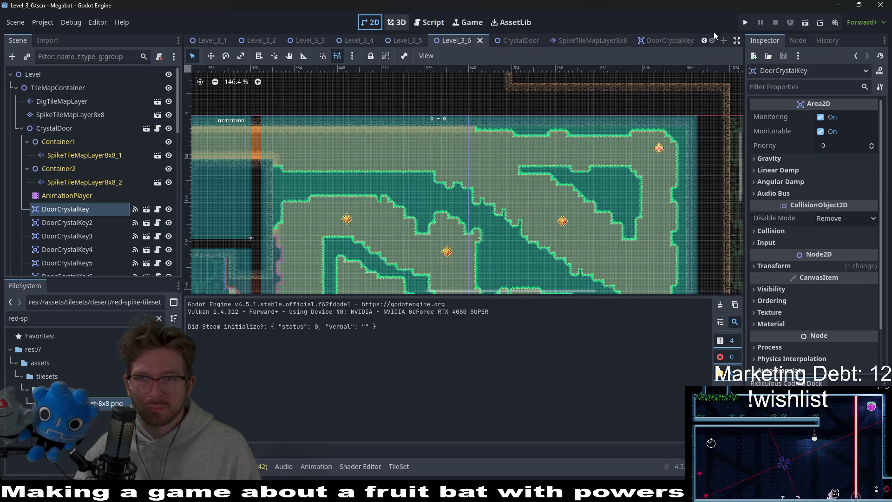
{"action": "left_click", "coordinate": [808, 27]}
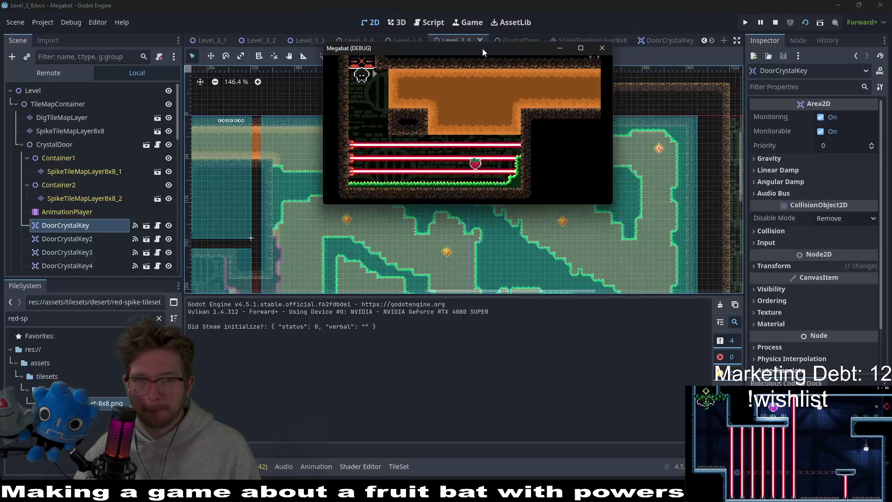
{"action": "left_click_drag", "start_coordinate": [482, 49], "coordinate": [542, 75]}
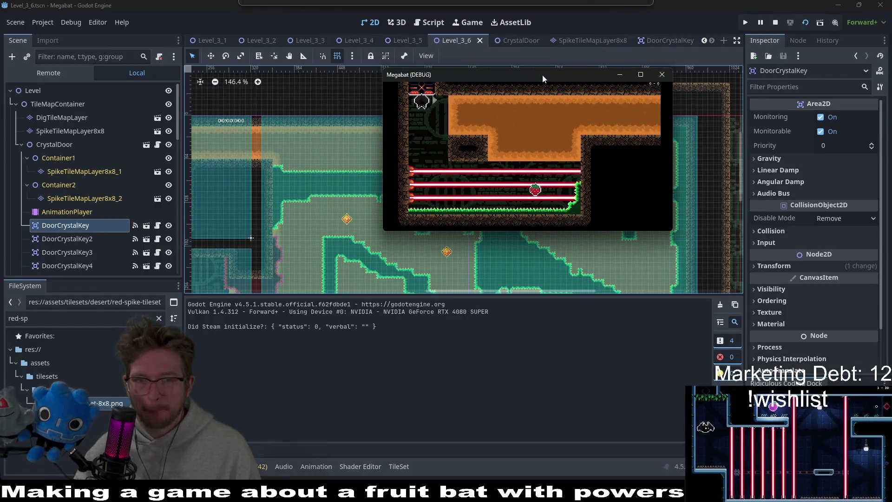
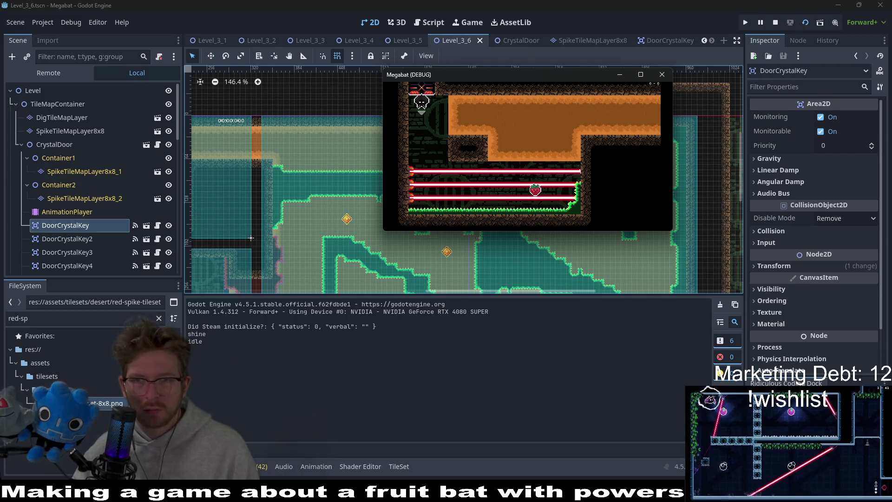
Step: Stop the game and read through DoorCrystalKey.gd's _process and save/load code
{"action": "left_click", "coordinate": [662, 74]}
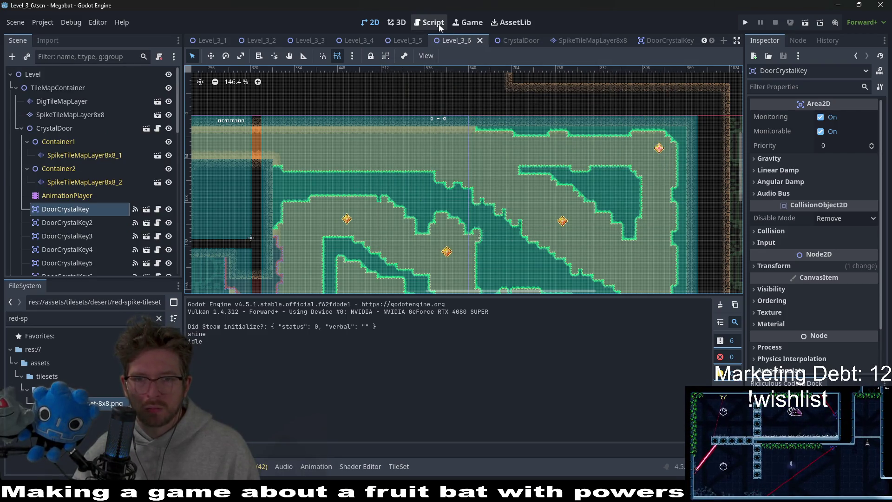
{"action": "left_click", "coordinate": [439, 24]}
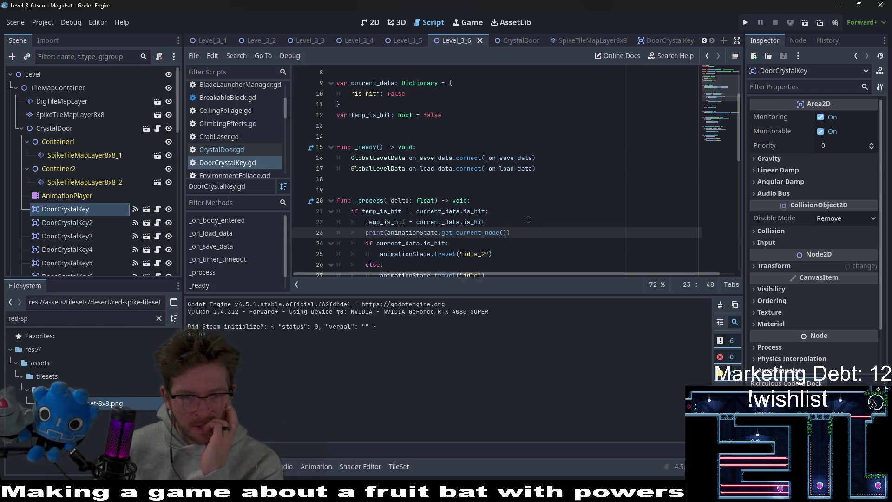
{"action": "scroll", "coordinate": [529, 219], "scroll_direction": "down", "scroll_amount": 1}
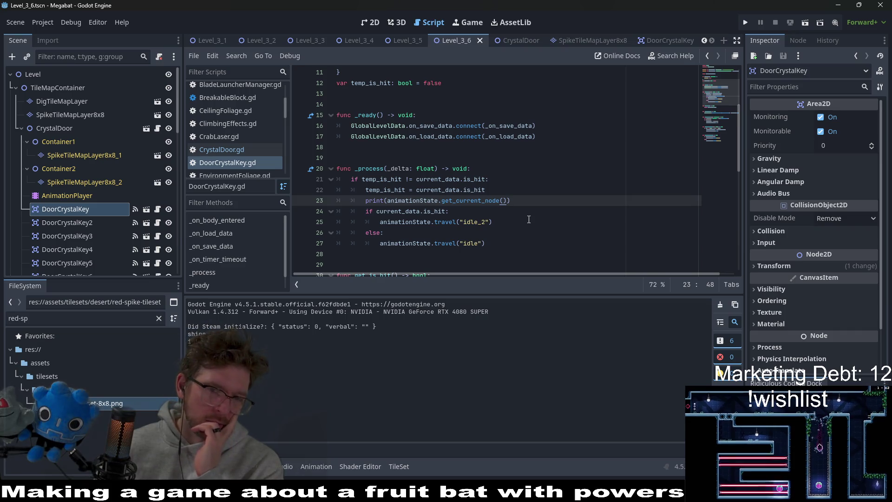
{"action": "scroll", "coordinate": [528, 219], "scroll_direction": "down", "scroll_amount": 1}
{"action": "scroll", "coordinate": [529, 220], "scroll_direction": "up", "scroll_amount": 3}
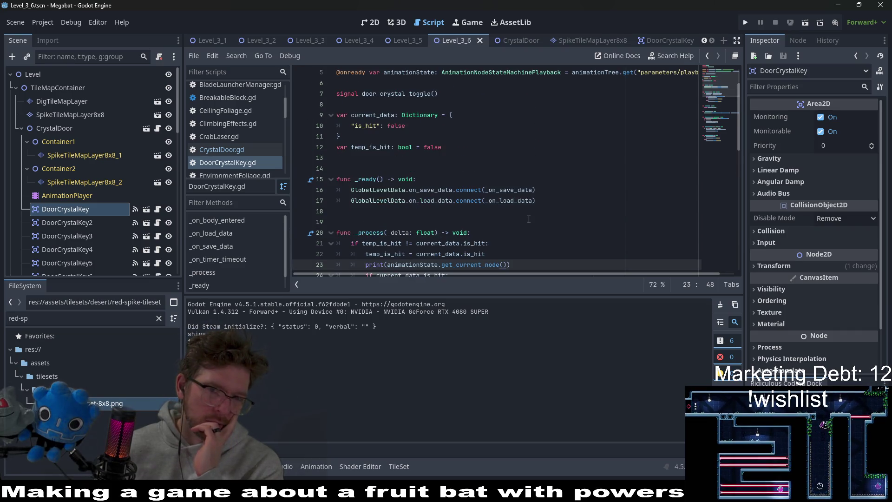
{"action": "scroll", "coordinate": [529, 219], "scroll_direction": "down", "scroll_amount": 8}
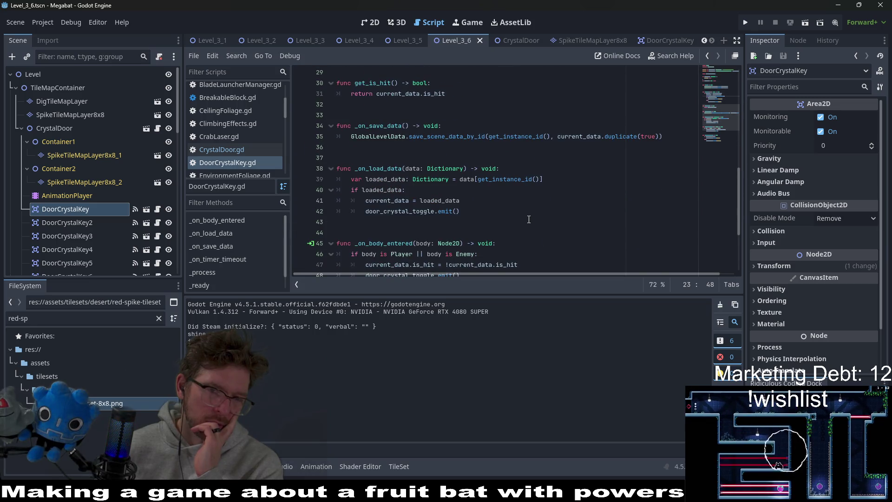
{"action": "scroll", "coordinate": [528, 220], "scroll_direction": "up", "scroll_amount": 4}
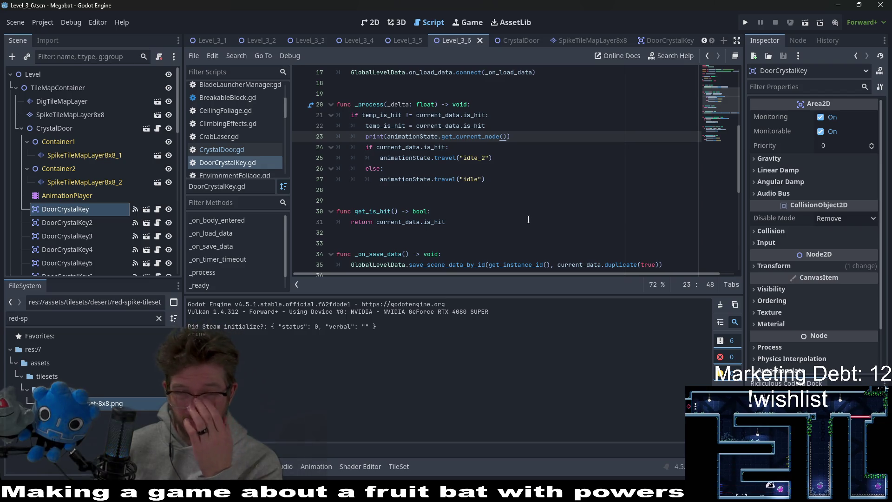
{"action": "scroll", "coordinate": [529, 220], "scroll_direction": "down", "scroll_amount": 4}
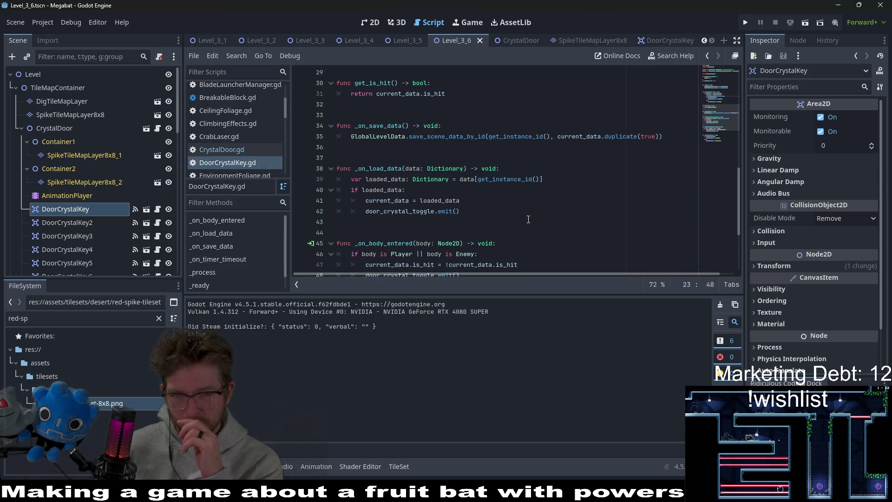
Step: Change the _on_load_data assignment to loaded_data.duplicate(true), save, and return to Level_3_6
{"action": "left_click", "coordinate": [493, 201]}
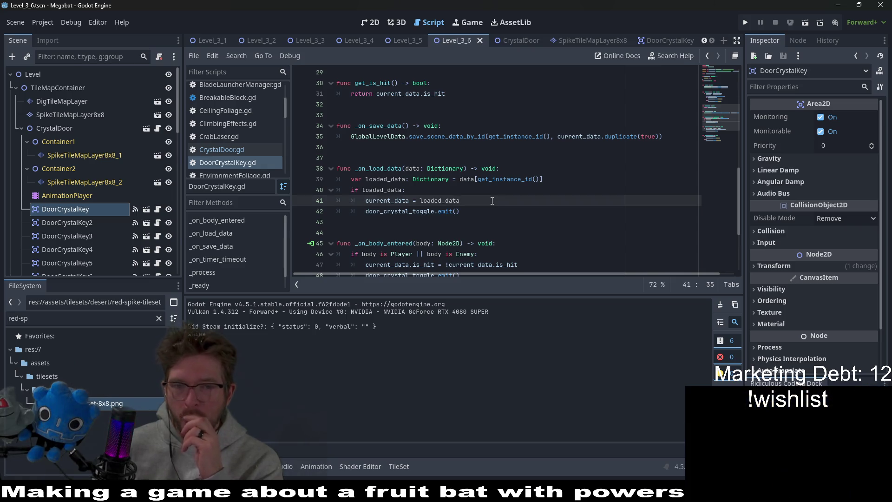
{"action": "type", "text": ".d"}
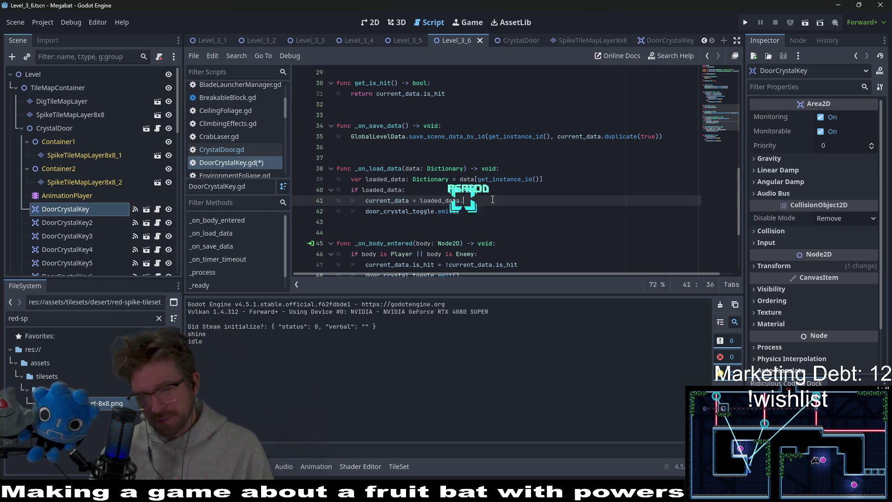
{"action": "key", "text": "Return"}
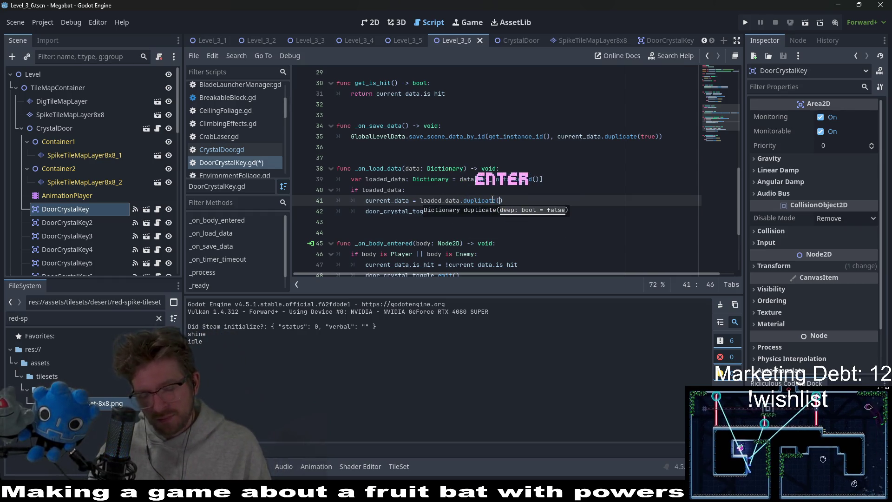
{"action": "type", "text": "true"}
{"action": "key", "text": "ctrl+s"}
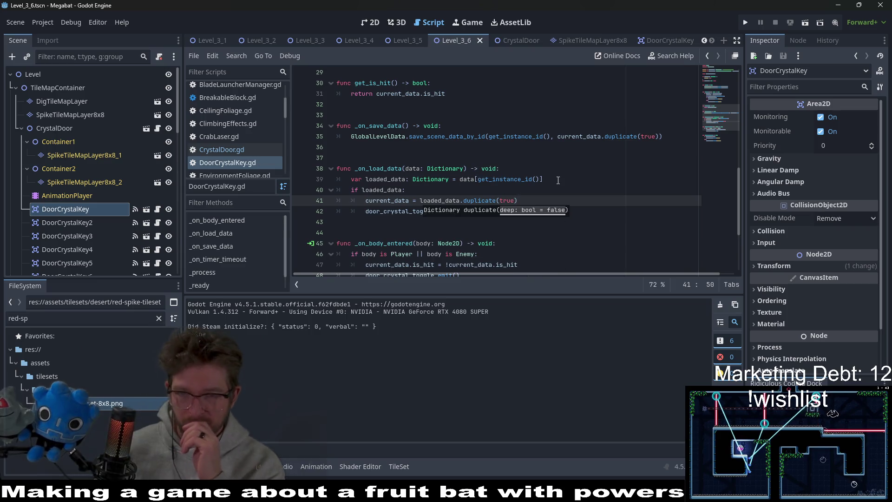
{"action": "left_click", "coordinate": [568, 178]}
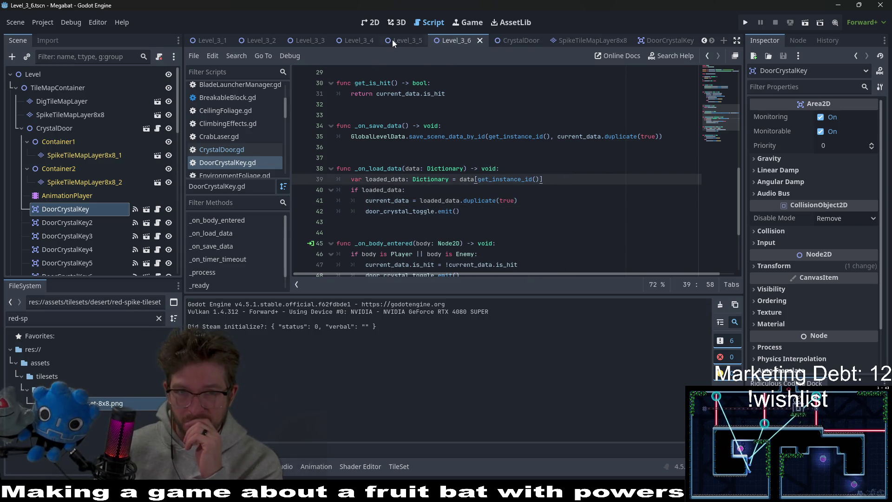
{"action": "left_click", "coordinate": [373, 23]}
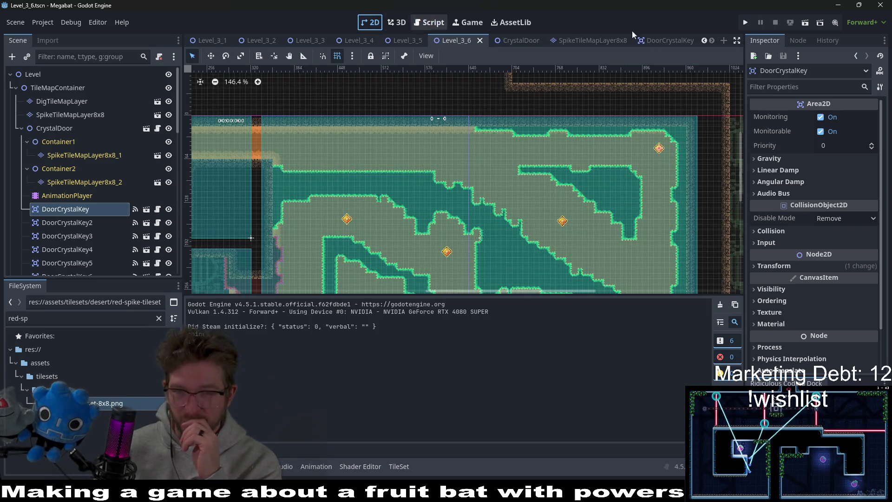
Step: Launch the game and dig the bat toward the middle and top-right crystal keys
{"action": "left_click", "coordinate": [806, 23]}
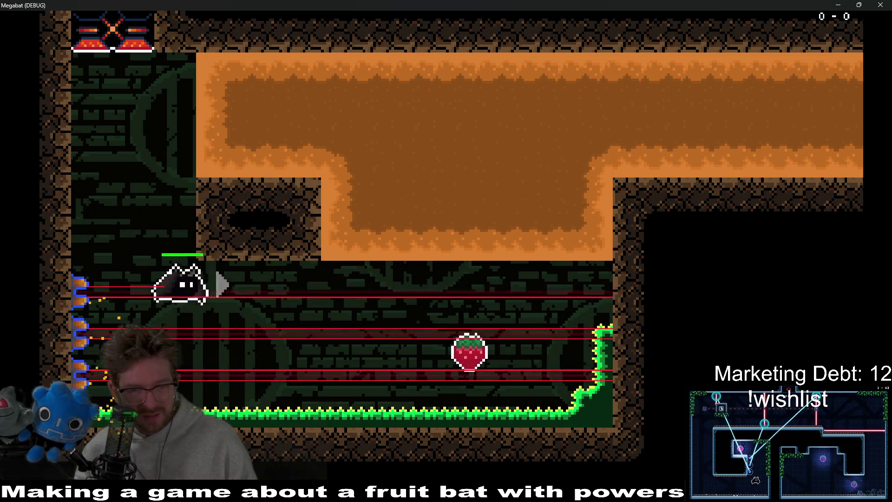
{"action": "key", "text": "Up"}
{"action": "key", "text": "Right"}
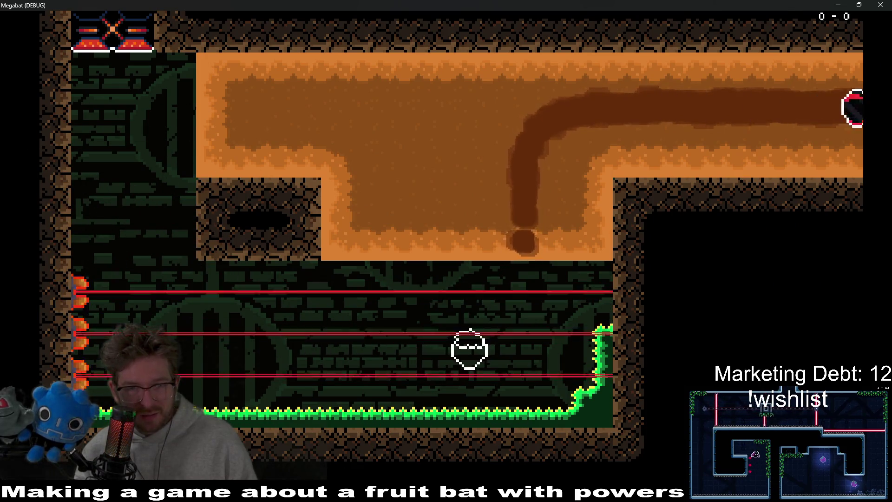
{"action": "key", "text": "Down"}
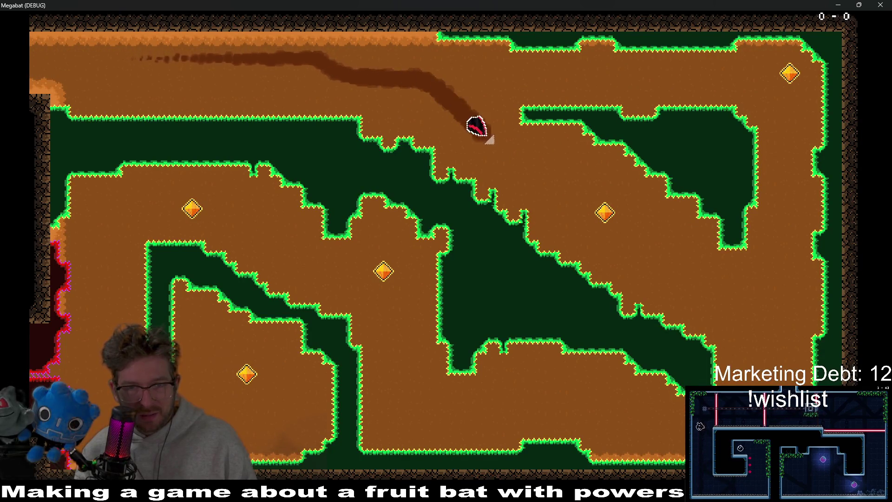
{"action": "key", "text": "Right"}
{"action": "key", "text": "Up"}
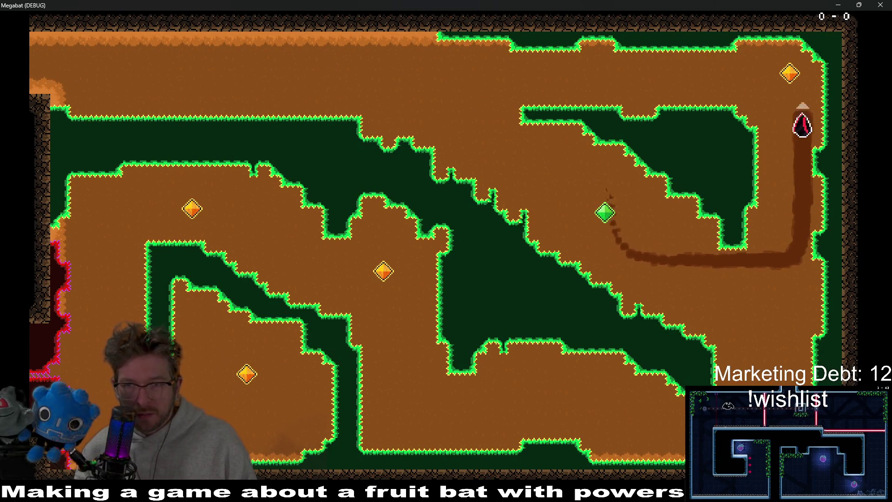
{"action": "key", "text": "Left"}
{"action": "key", "text": "Down"}
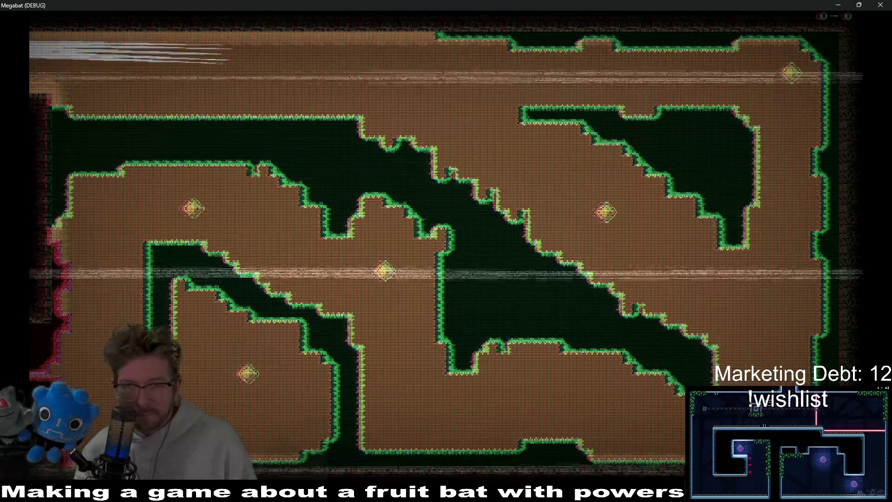
Step: After respawning, burrow past the middle crystal key and curve up toward the top key
{"action": "key", "text": "Right"}
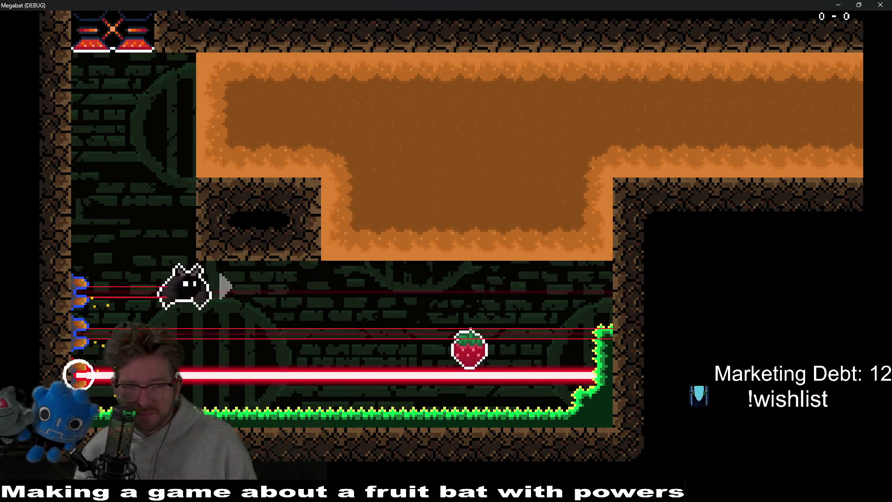
{"action": "key", "text": "Right"}
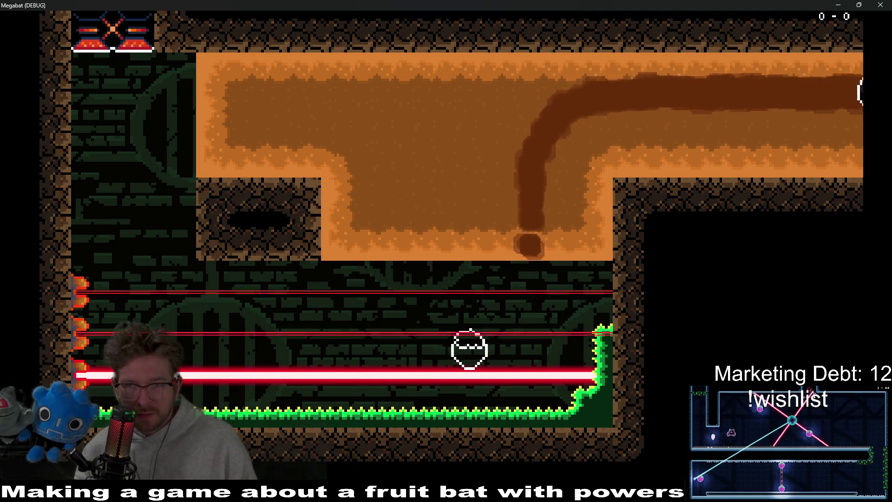
{"action": "key", "text": "Down"}
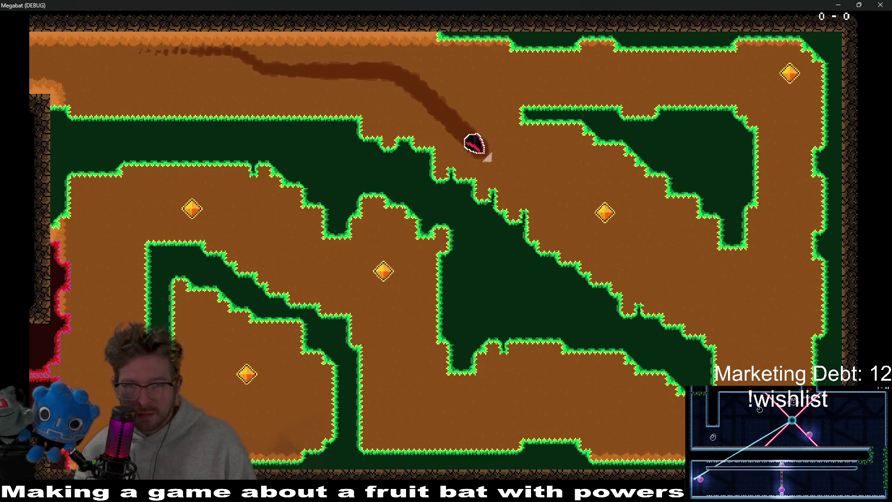
{"action": "key", "text": "Right"}
{"action": "key", "text": "Down"}
{"action": "key", "text": "Up"}
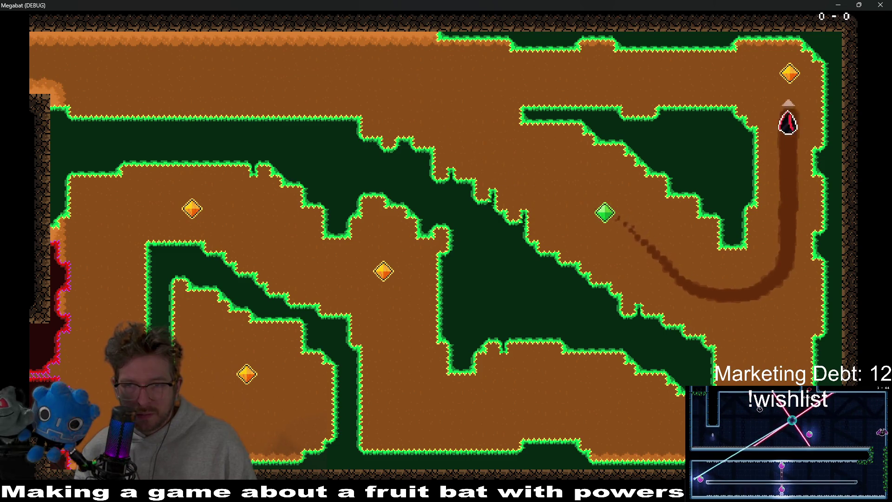
{"action": "key", "text": "Left"}
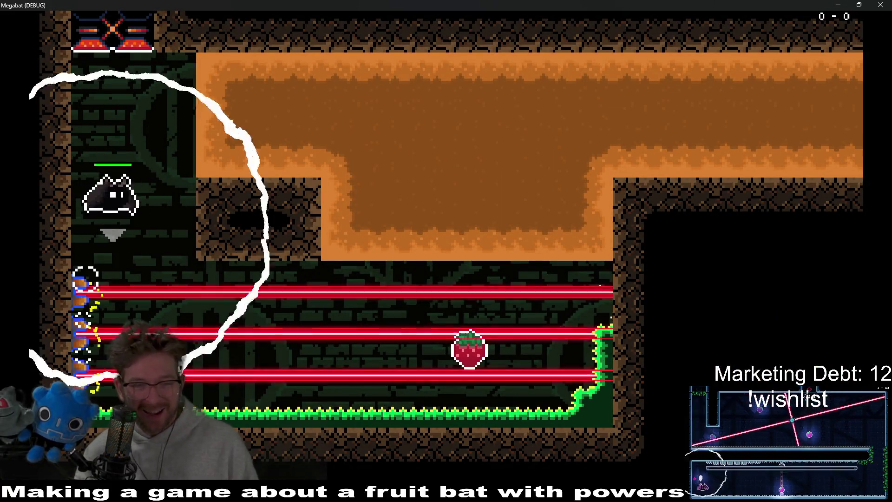
Step: Fly the respawned bat up through the dirt and loop it down-right through the next room
{"action": "key", "text": "Right"}
{"action": "key", "text": "Up"}
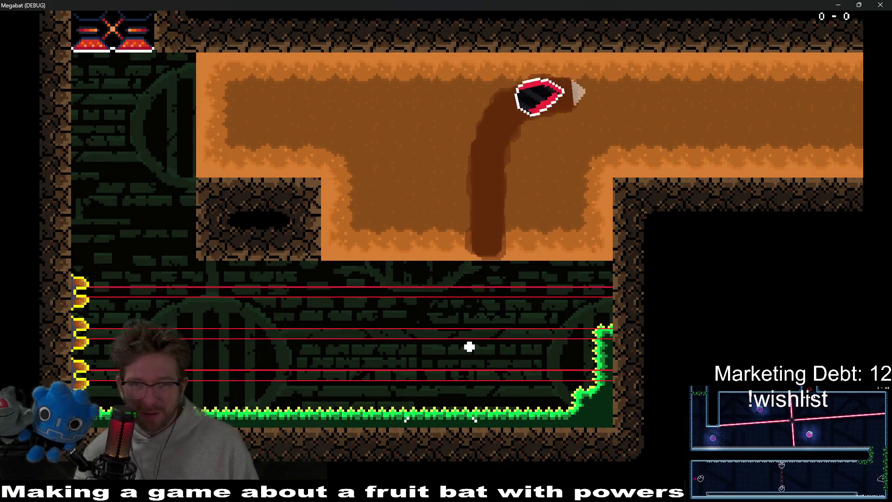
{"action": "key", "text": "Right"}
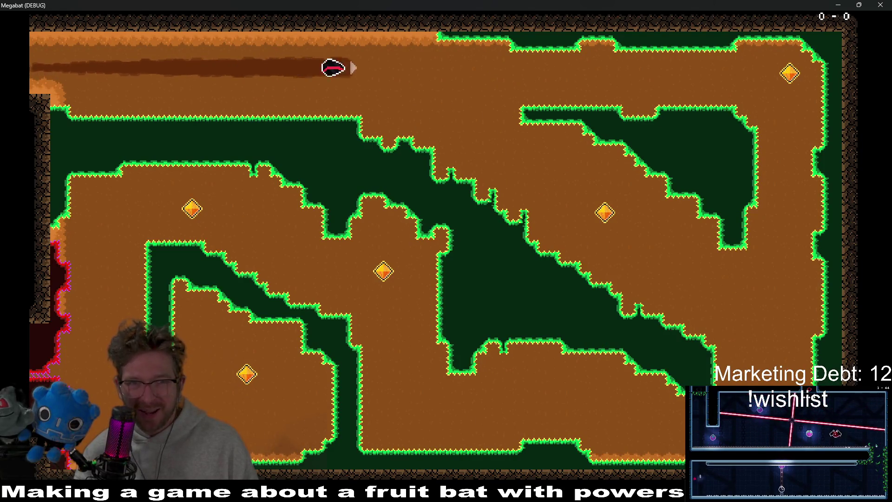
{"action": "key", "text": "Down"}
{"action": "key", "text": "Left"}
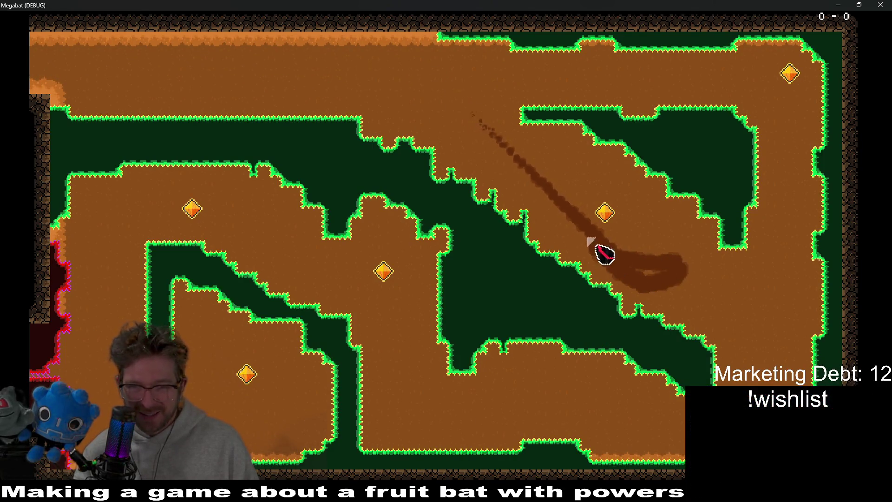
{"action": "key", "text": "Right"}
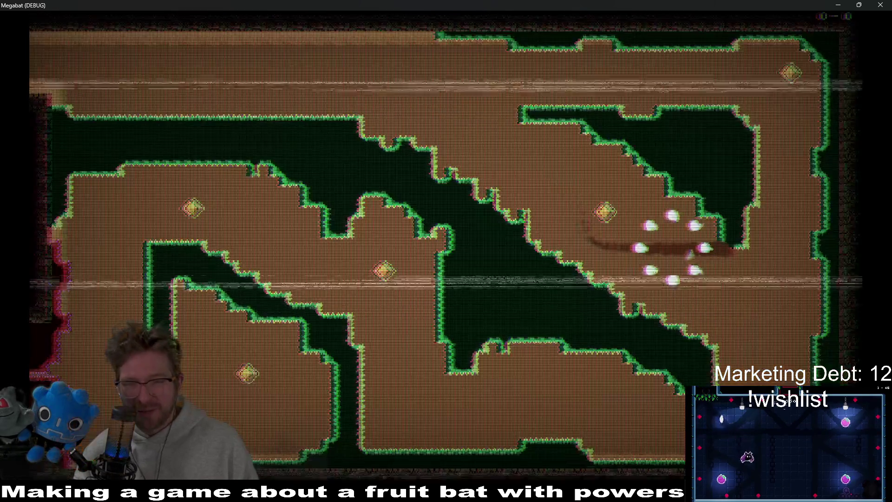
Step: Run the laser corridor again, digging down-right, then left across the top to the gem
{"action": "key", "text": "Right"}
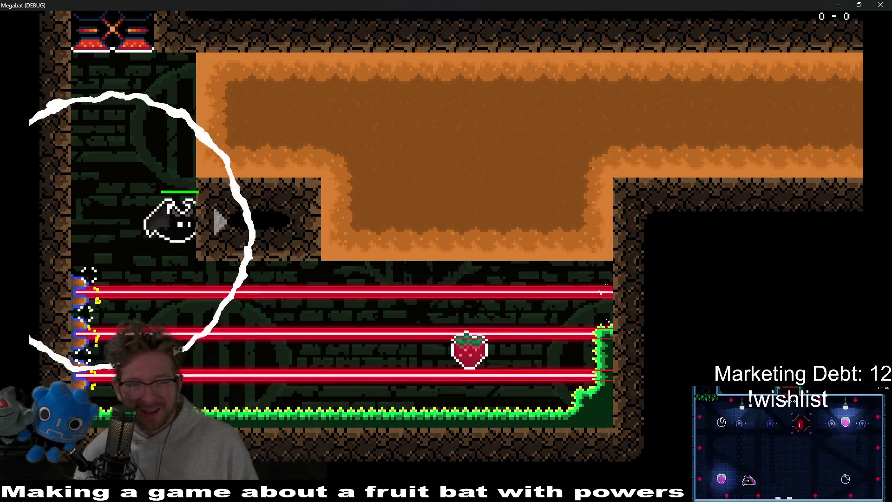
{"action": "key", "text": "Up"}
{"action": "key", "text": "Right"}
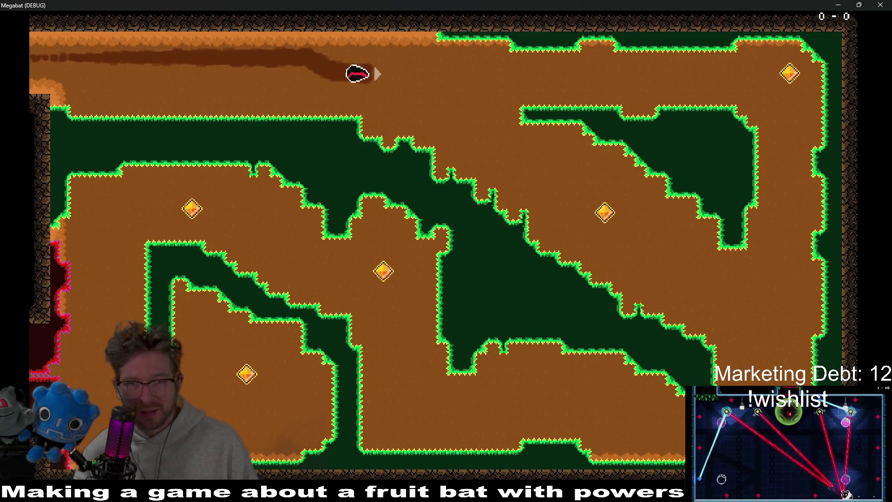
{"action": "key", "text": "Down"}
{"action": "key", "text": "Right"}
{"action": "key", "text": "Up"}
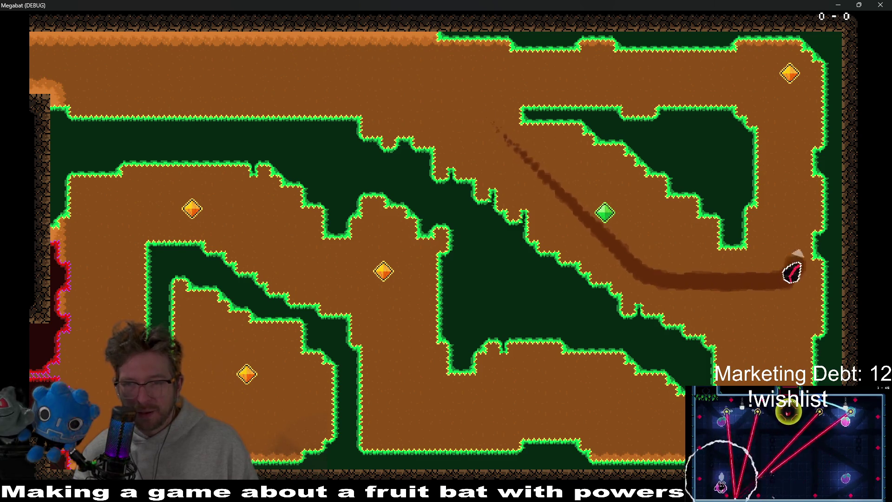
{"action": "key", "text": "Left"}
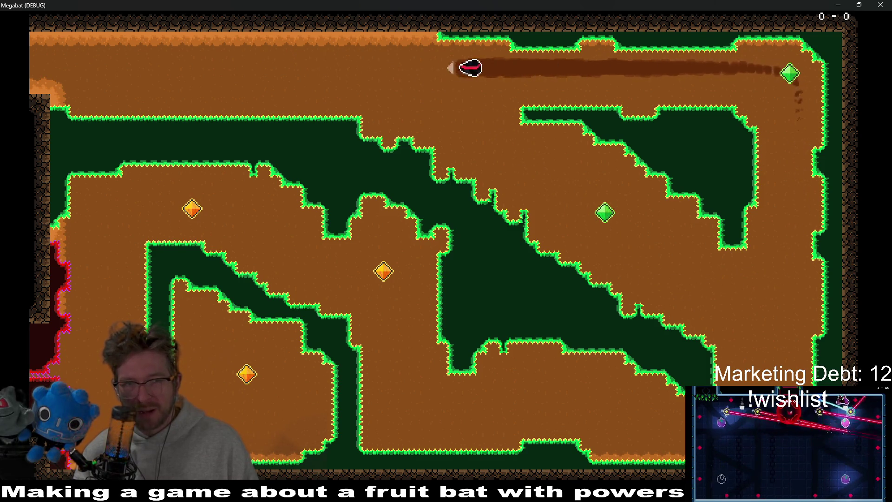
{"action": "key", "text": "Up"}
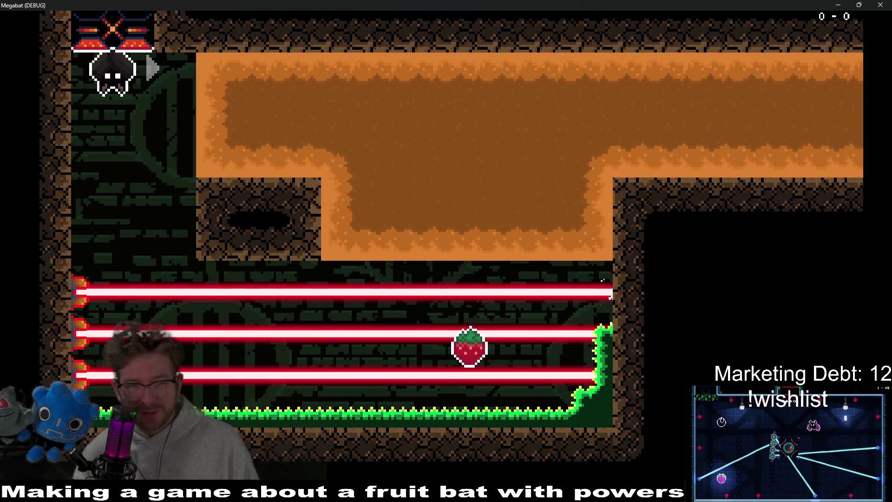
Step: Steer past the thinned lasers to the middle-right crystal key, then along the top tunnel
{"action": "key", "text": "Down"}
{"action": "key", "text": "Right"}
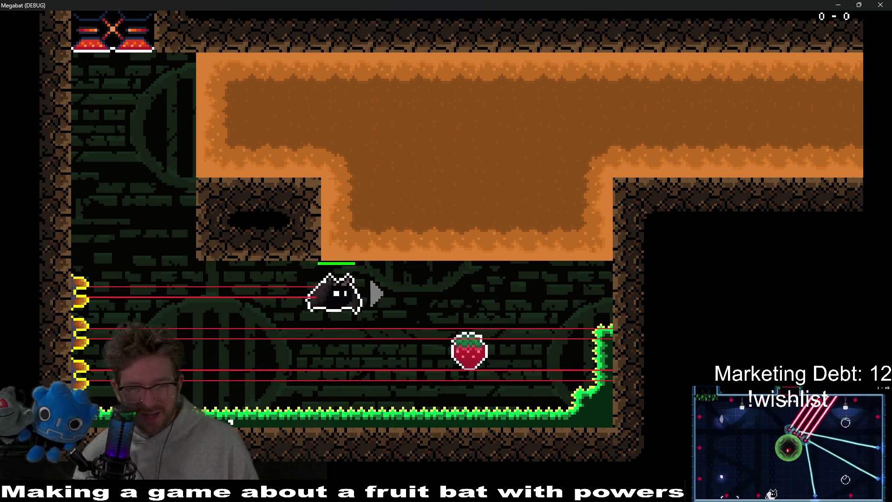
{"action": "key", "text": "Up"}
{"action": "key", "text": "Right"}
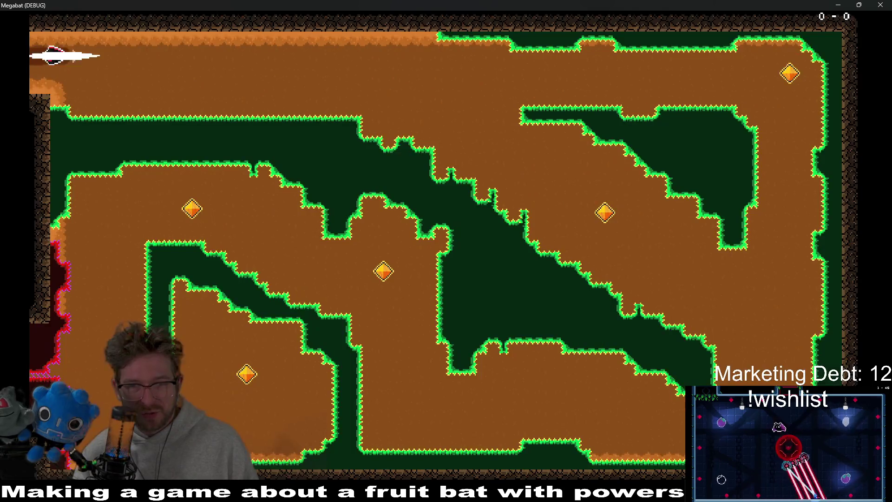
{"action": "key", "text": "Down"}
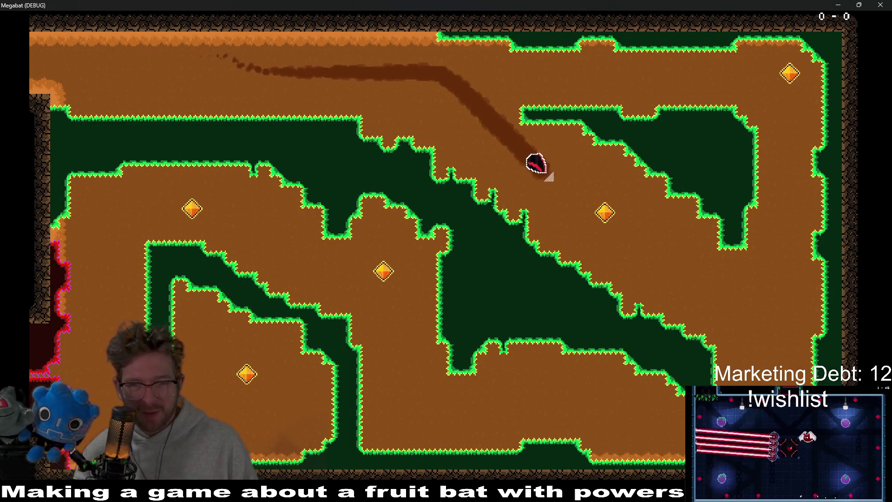
{"action": "key", "text": "Right"}
{"action": "key", "text": "Up"}
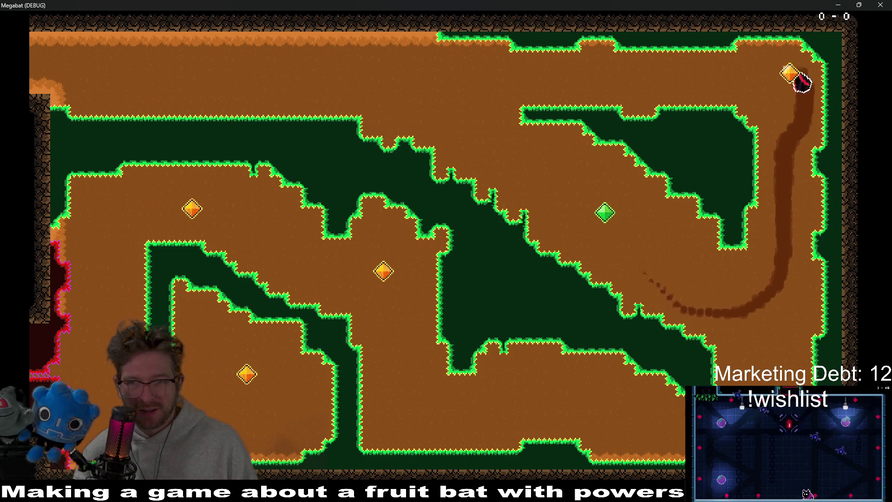
{"action": "key", "text": "Left"}
{"action": "key", "text": "Down"}
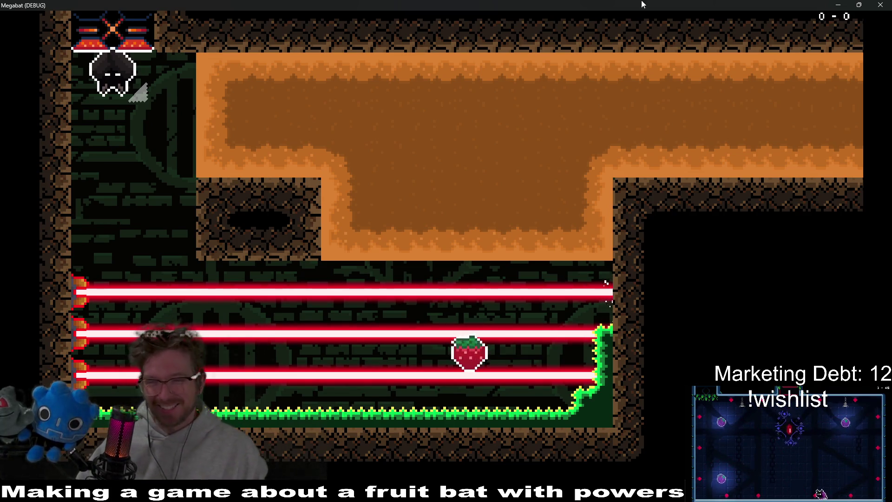
Step: Close the game and delete the debug print line from _process in DoorCrystalKey.gd
{"action": "left_click", "coordinate": [881, 4]}
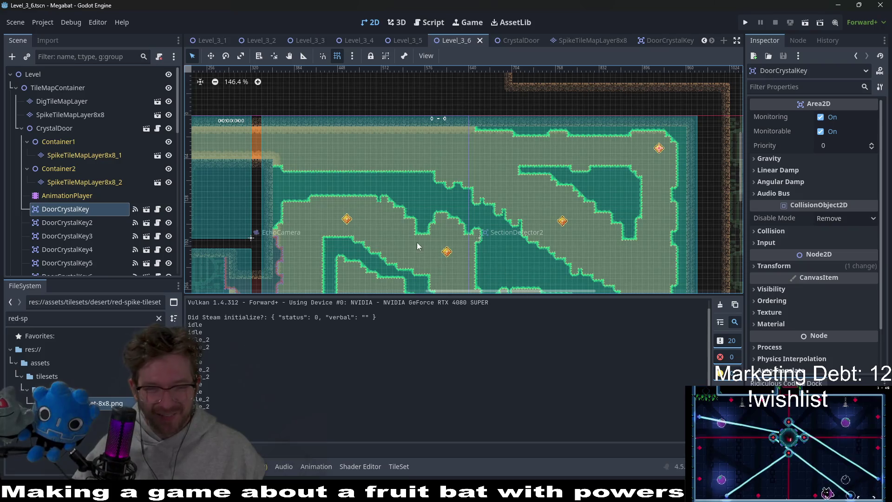
{"action": "left_click", "coordinate": [430, 22]}
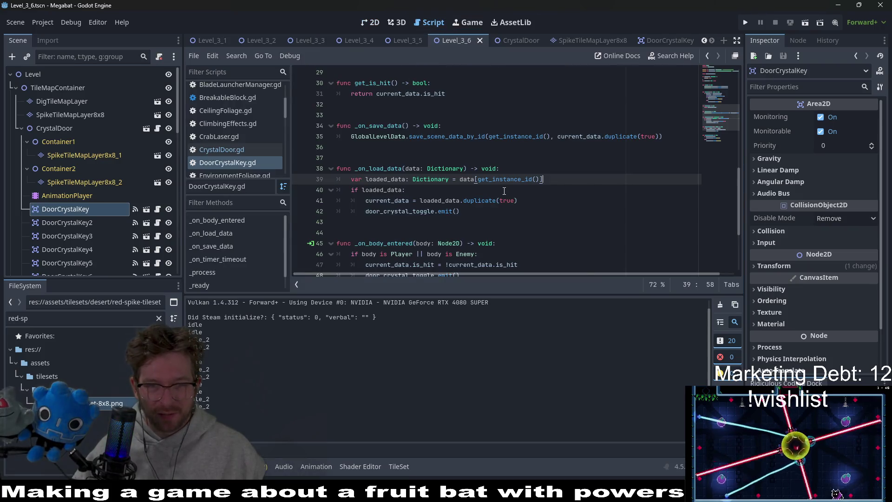
{"action": "scroll", "coordinate": [504, 191], "scroll_direction": "down", "scroll_amount": 3}
{"action": "scroll", "coordinate": [505, 191], "scroll_direction": "up", "scroll_amount": 10}
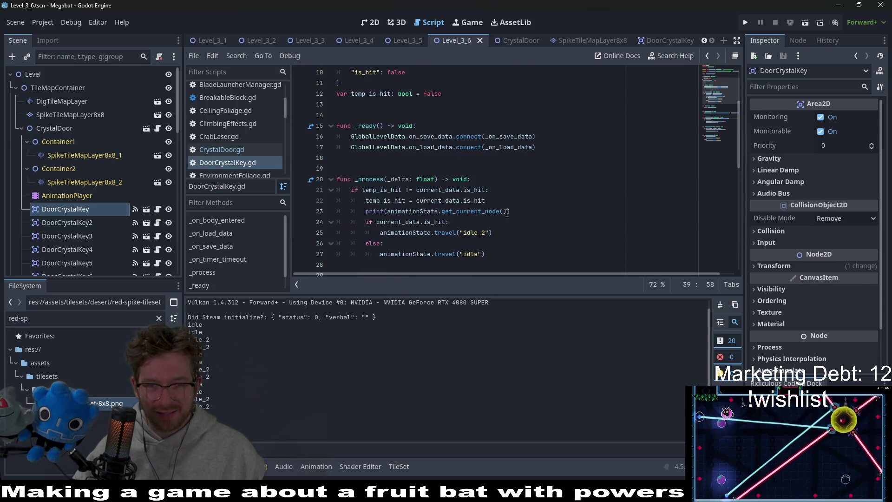
{"action": "left_click_drag", "start_coordinate": [507, 213], "coordinate": [526, 204]}
{"action": "key", "text": "BackSpace"}
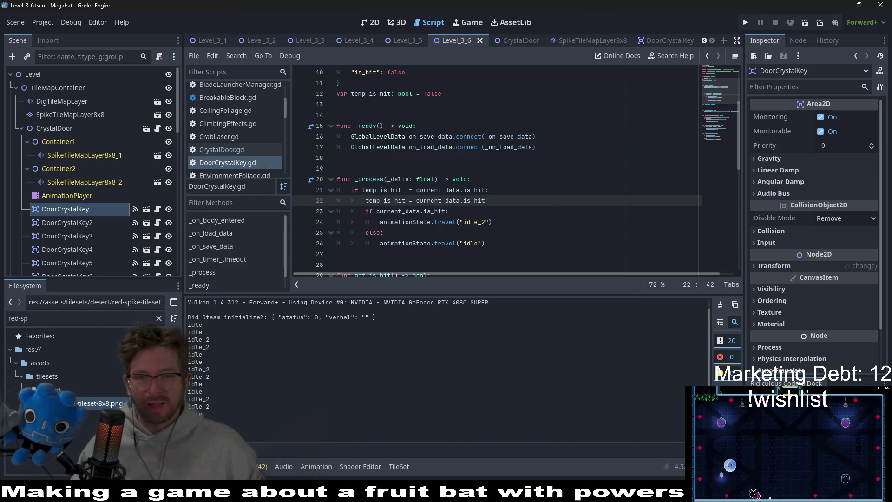
Step: Move the door_crystal_toggle emit from _on_load_data into _process after the hit-state update
{"action": "scroll", "coordinate": [550, 204], "scroll_direction": "down", "scroll_amount": 6}
{"action": "scroll", "coordinate": [594, 171], "scroll_direction": "down", "scroll_amount": 3}
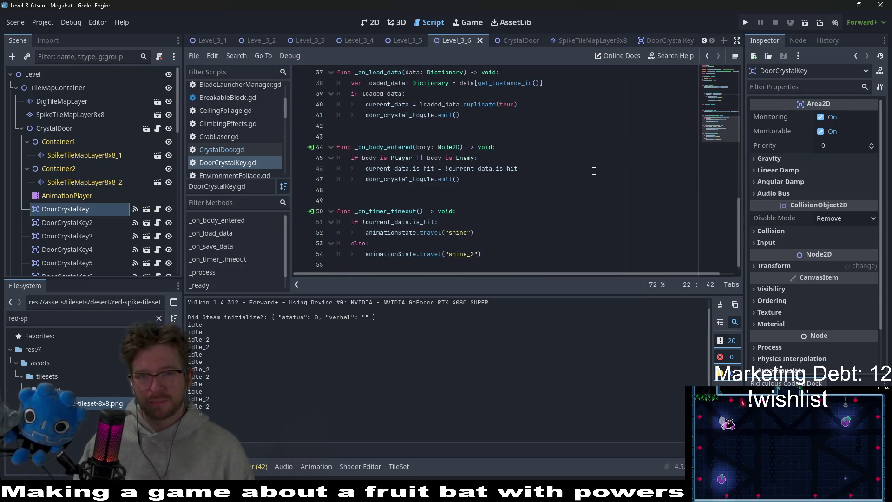
{"action": "scroll", "coordinate": [509, 146], "scroll_direction": "up", "scroll_amount": 3}
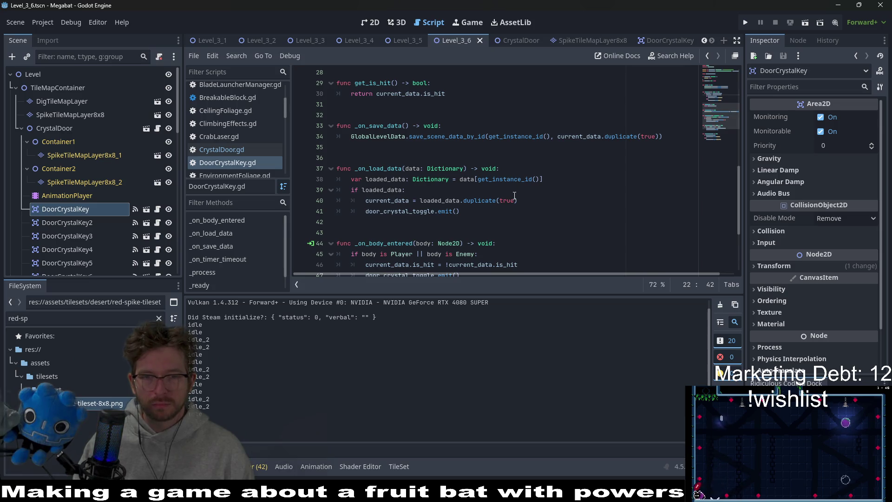
{"action": "left_click_drag", "start_coordinate": [502, 214], "coordinate": [535, 205]}
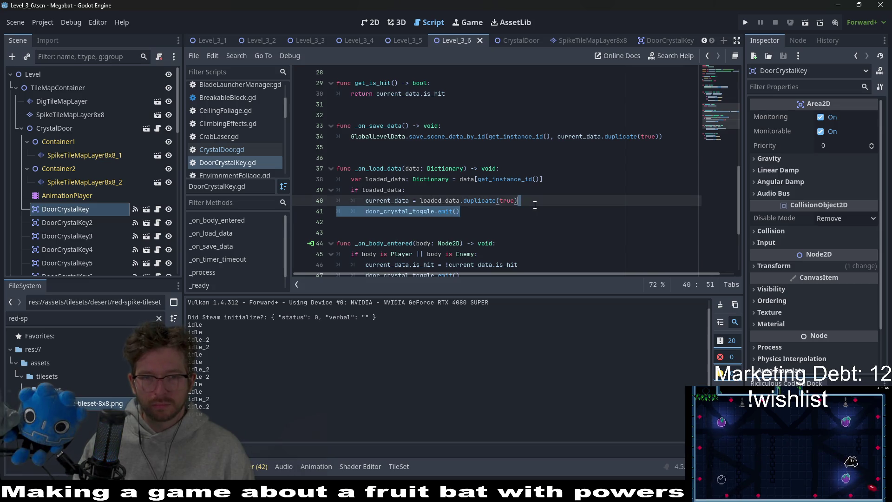
{"action": "scroll", "coordinate": [534, 205], "scroll_direction": "down", "scroll_amount": 3}
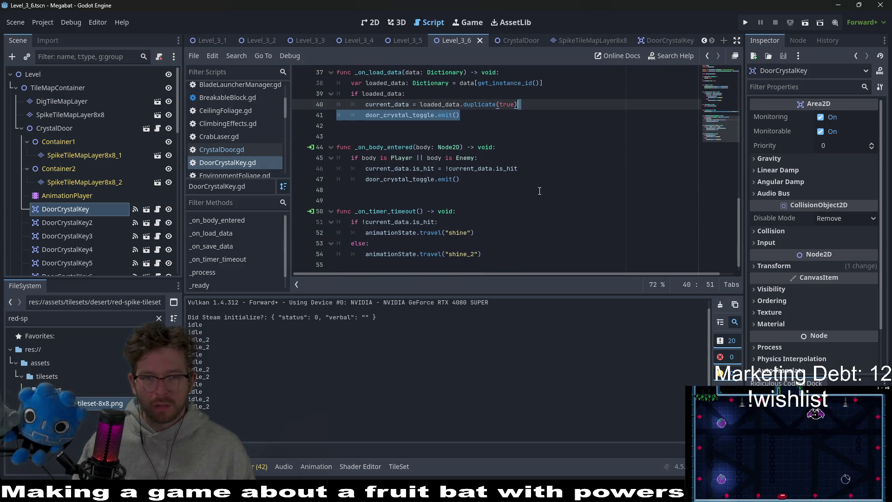
{"action": "key", "text": "ctrl+x"}
{"action": "scroll", "coordinate": [499, 186], "scroll_direction": "up", "scroll_amount": 8}
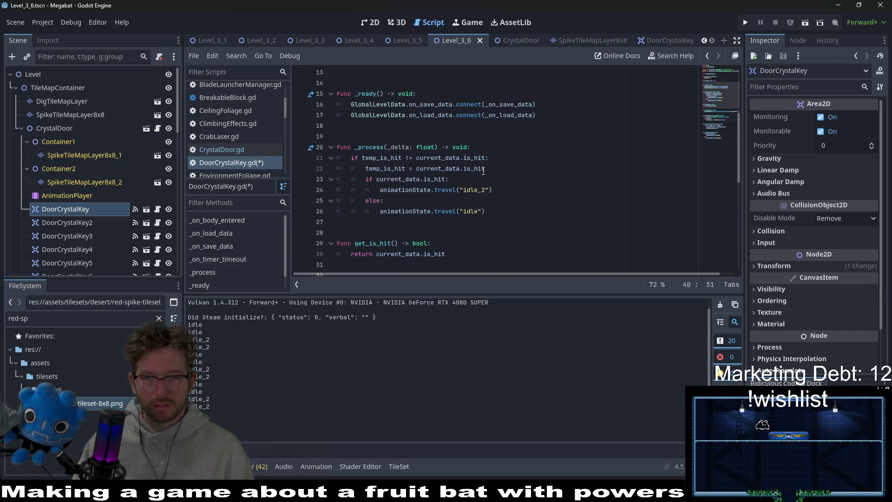
{"action": "left_click", "coordinate": [519, 169]}
{"action": "key", "text": "Return"}
{"action": "key", "text": "ctrl+v"}
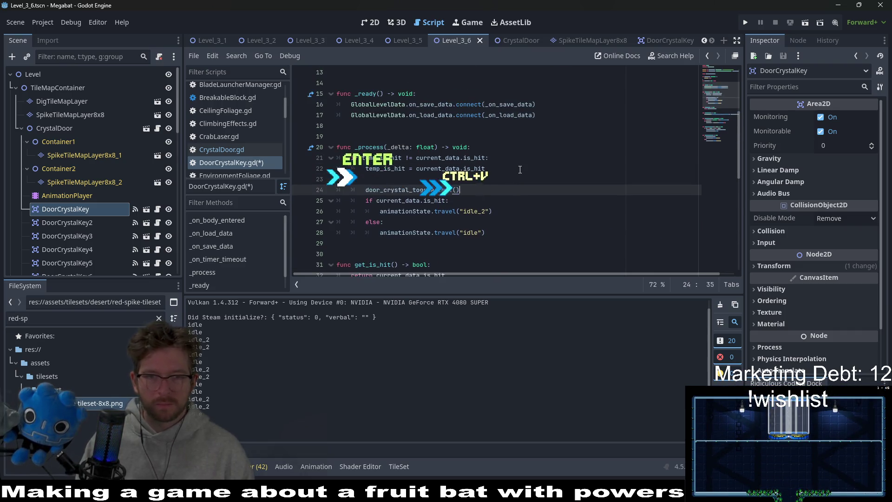
{"action": "key", "text": "Down"}
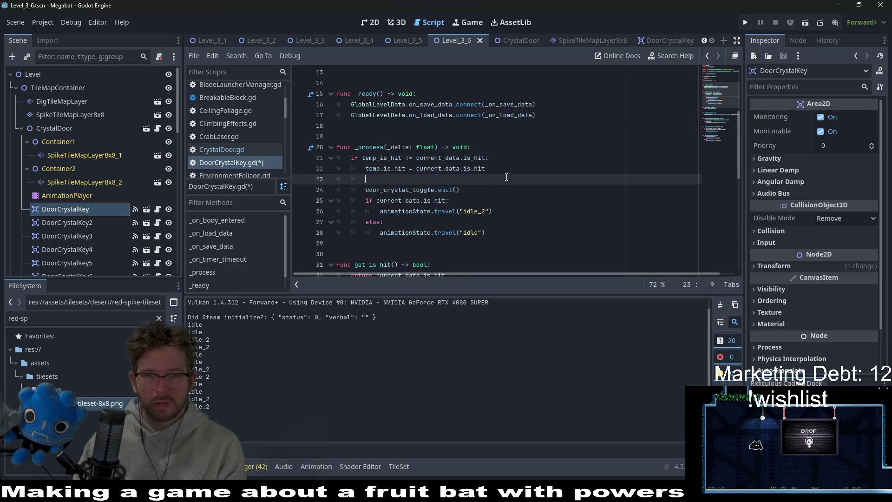
{"action": "key", "text": "BackSpace"}
Step: Remove the toggle emit from _on_body_entered, save the script, and return to the 2D level
{"action": "scroll", "coordinate": [512, 171], "scroll_direction": "down", "scroll_amount": 7}
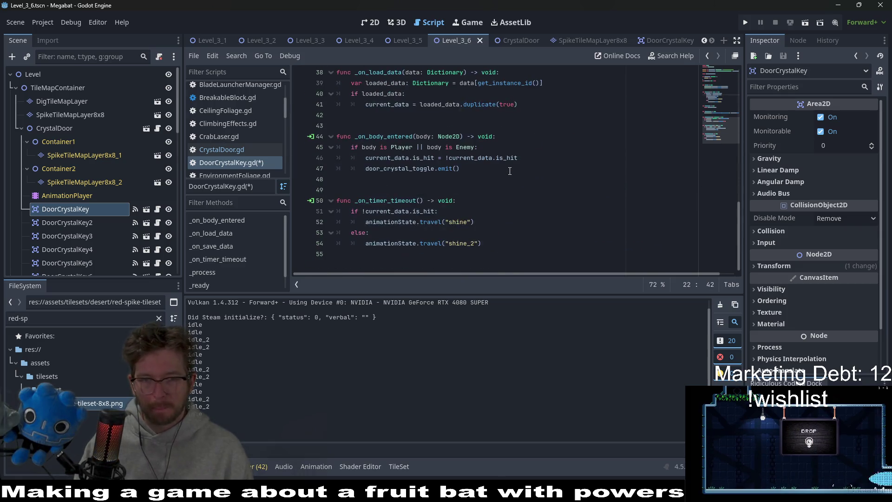
{"action": "left_click_drag", "start_coordinate": [524, 169], "coordinate": [539, 158]}
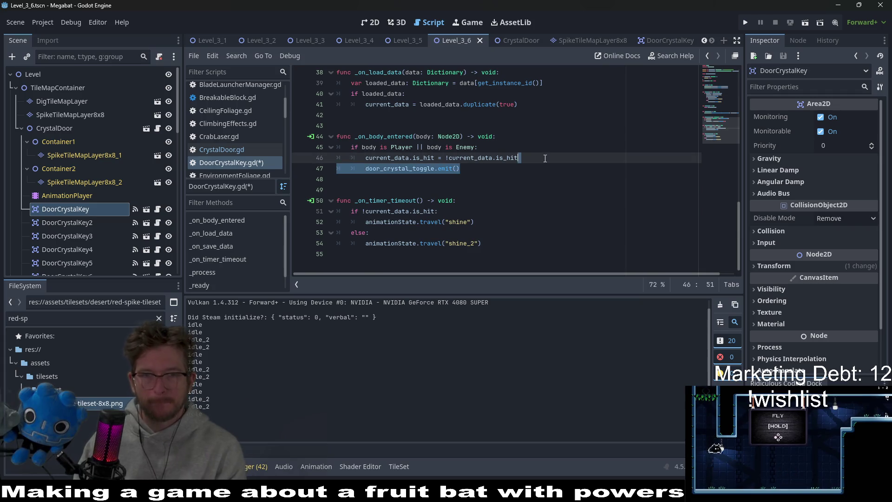
{"action": "key", "text": "BackSpace"}
{"action": "key", "text": "ctrl+s"}
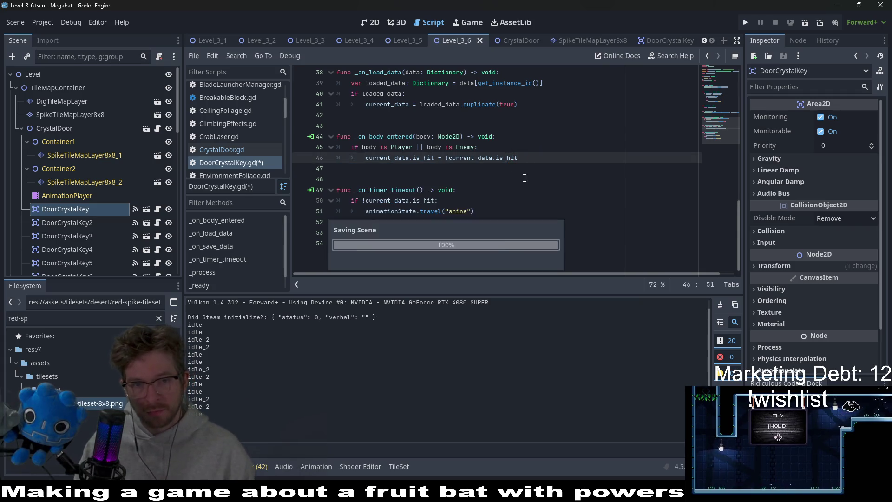
{"action": "scroll", "coordinate": [520, 182], "scroll_direction": "up", "scroll_amount": 7}
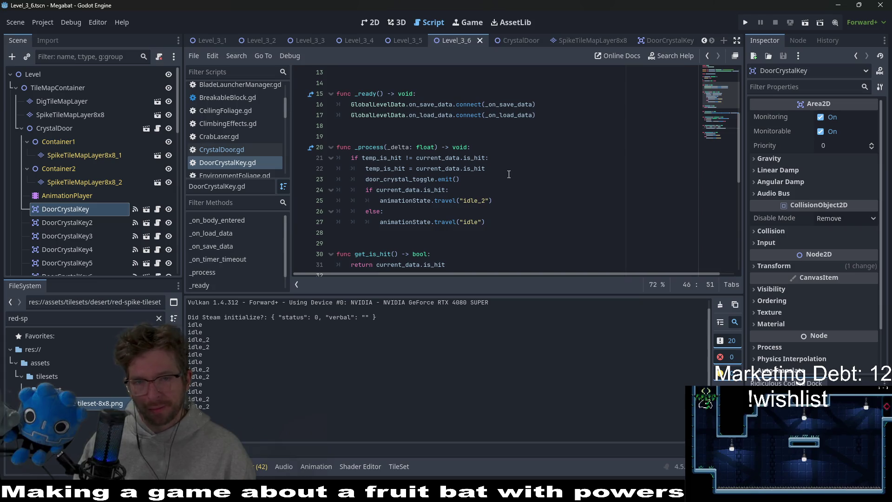
{"action": "left_click_drag", "start_coordinate": [517, 178], "coordinate": [518, 174]}
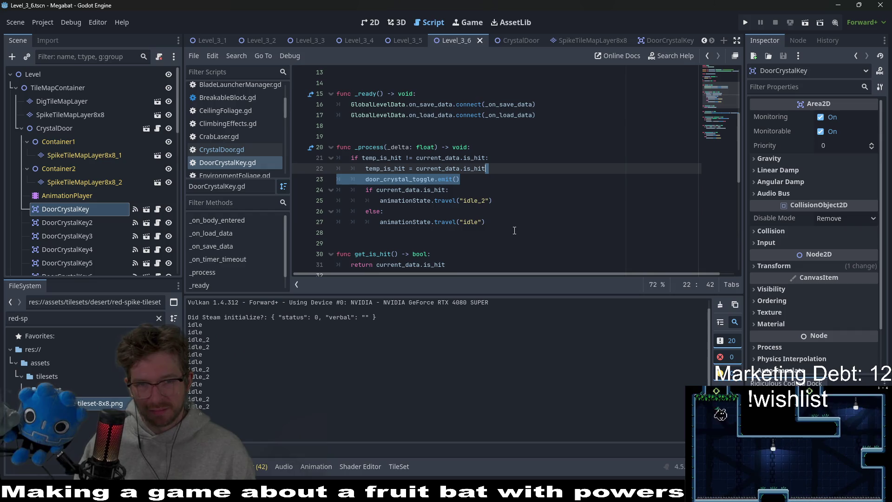
{"action": "left_click", "coordinate": [522, 174]}
{"action": "key", "text": "ctrl+s"}
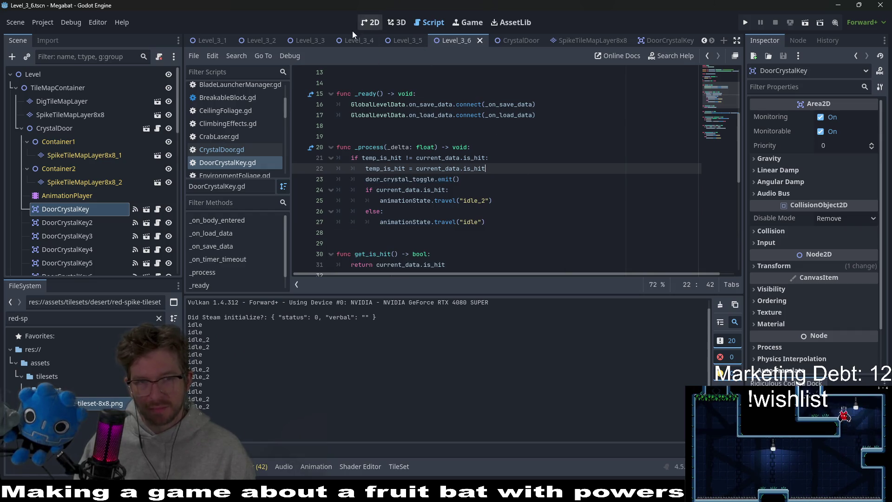
{"action": "left_click", "coordinate": [363, 26]}
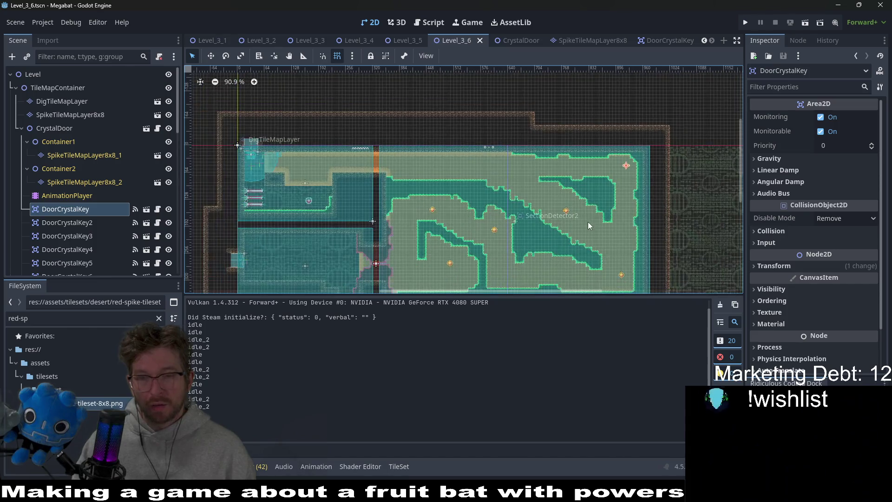
{"action": "left_click_drag", "start_coordinate": [587, 221], "coordinate": [584, 176]}
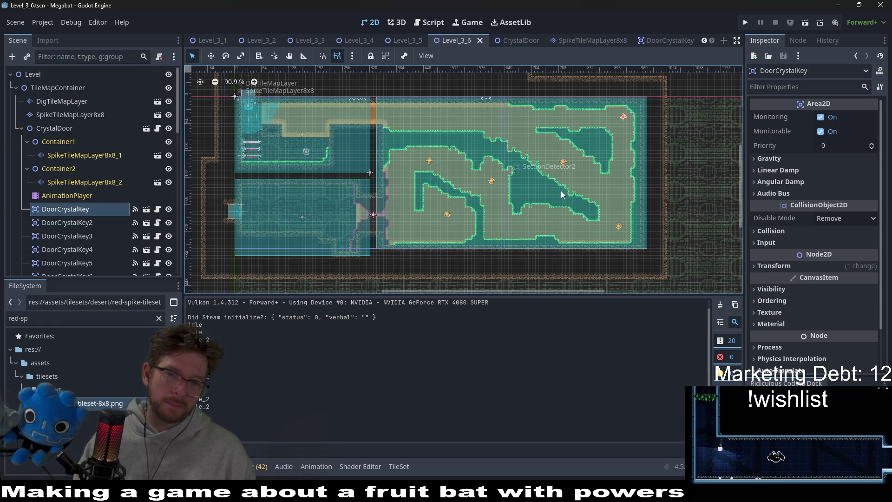
{"action": "scroll", "coordinate": [561, 190], "scroll_direction": "up", "scroll_amount": 3}
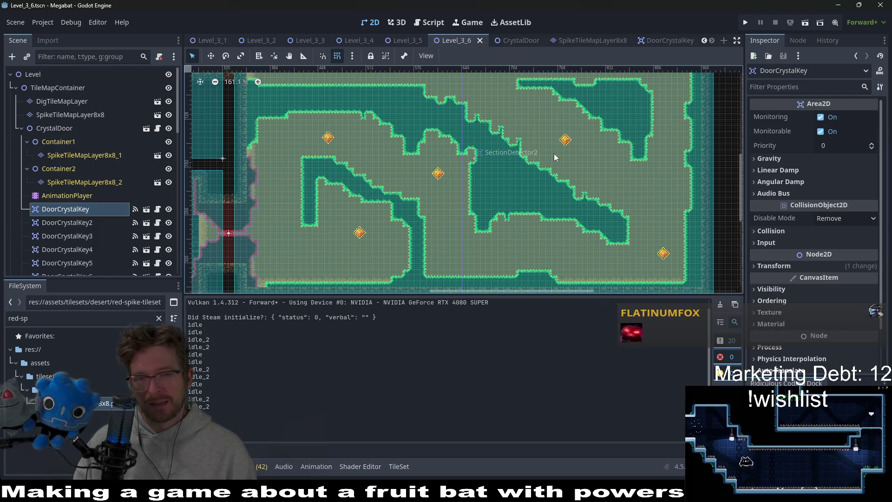
{"action": "scroll", "coordinate": [567, 183], "scroll_direction": "right", "scroll_amount": 2}
{"action": "scroll", "coordinate": [567, 182], "scroll_direction": "up", "scroll_amount": 1}
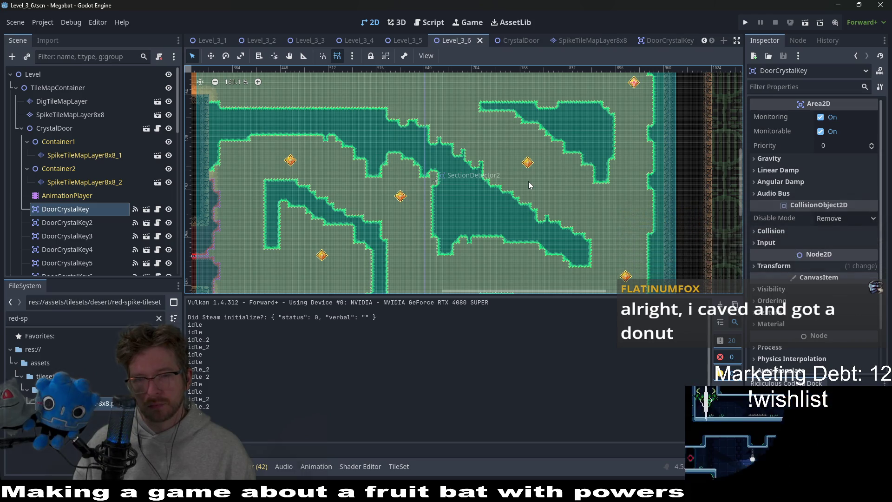
{"action": "scroll", "coordinate": [529, 181], "scroll_direction": "down", "scroll_amount": 2}
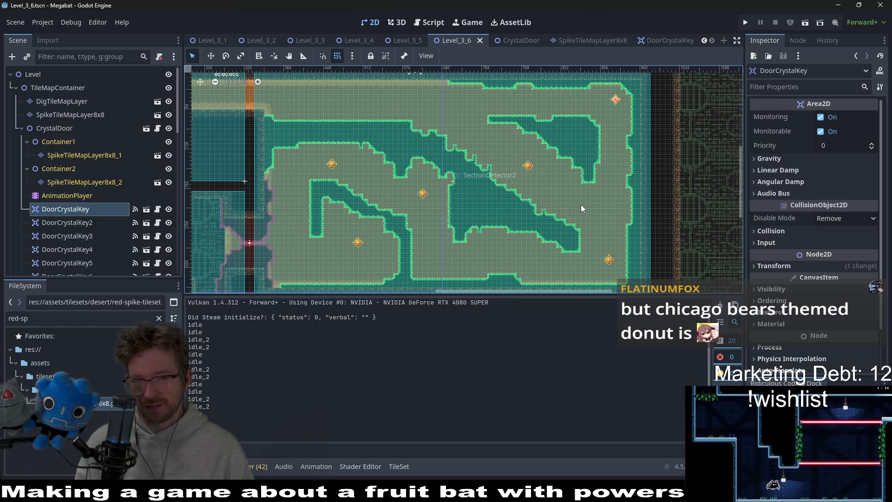
{"action": "scroll", "coordinate": [581, 208], "scroll_direction": "down", "scroll_amount": 3}
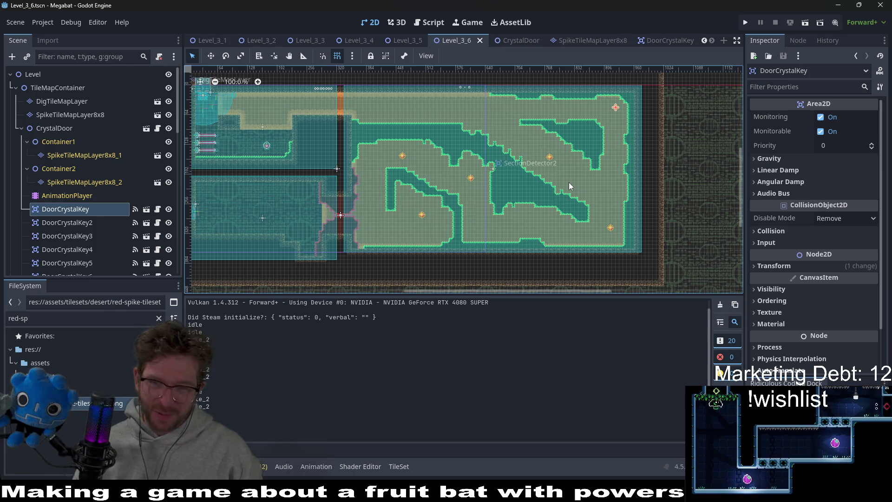
{"action": "scroll", "coordinate": [614, 148], "scroll_direction": "up", "scroll_amount": 3}
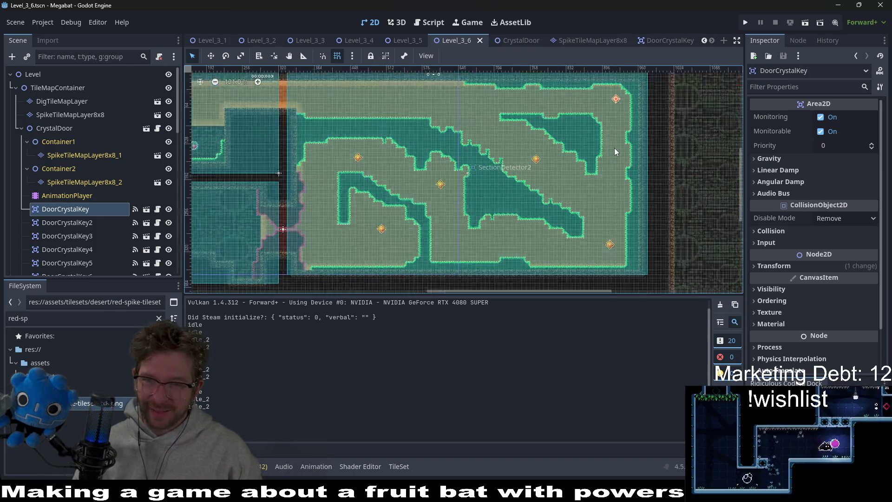
{"action": "scroll", "coordinate": [616, 167], "scroll_direction": "up", "scroll_amount": 1}
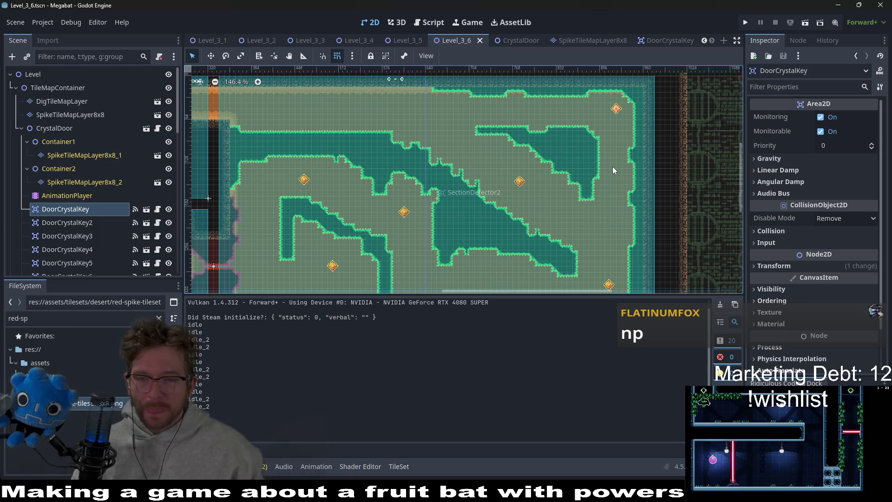
{"action": "scroll", "coordinate": [527, 212], "scroll_direction": "down", "scroll_amount": 3}
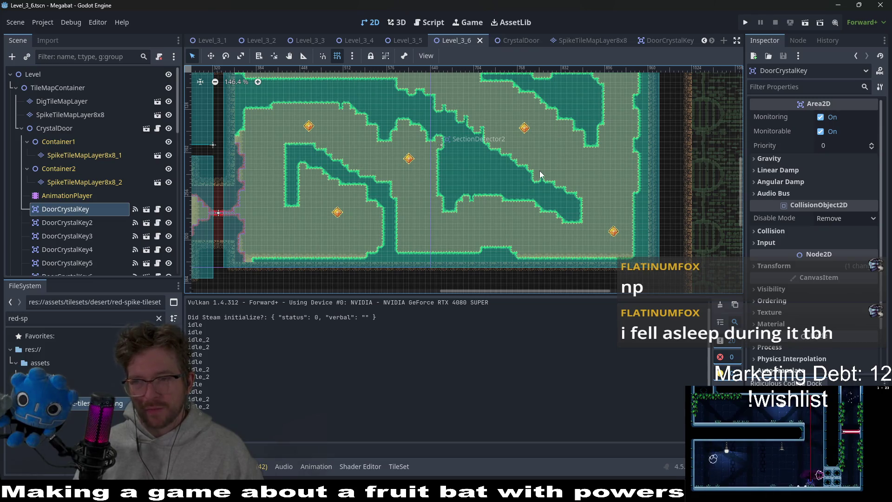
{"action": "scroll", "coordinate": [540, 173], "scroll_direction": "down", "scroll_amount": 2}
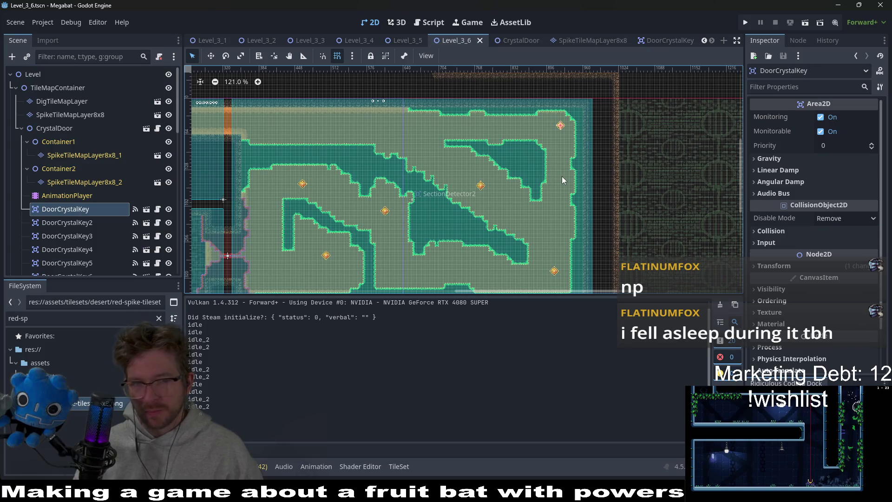
{"action": "left_click_drag", "start_coordinate": [562, 177], "coordinate": [564, 157]}
{"action": "scroll", "coordinate": [564, 157], "scroll_direction": "down", "scroll_amount": 2}
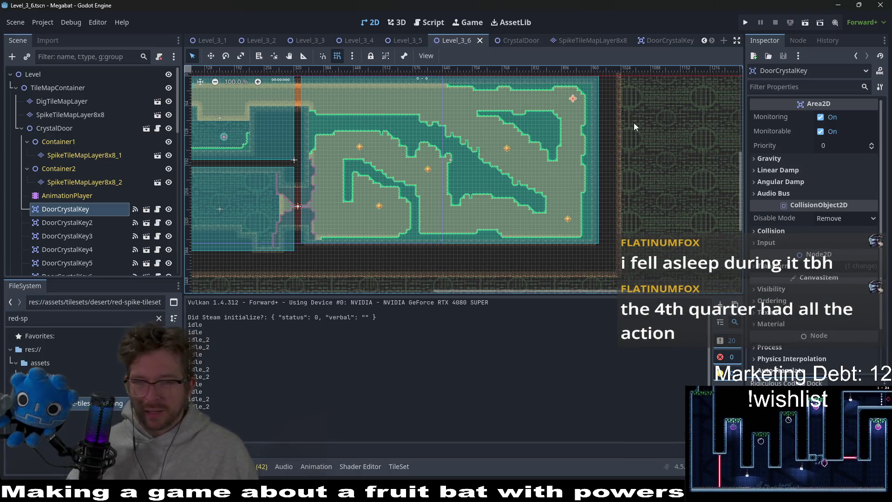
{"action": "scroll", "coordinate": [553, 178], "scroll_direction": "up", "scroll_amount": 2}
{"action": "scroll", "coordinate": [553, 178], "scroll_direction": "down", "scroll_amount": 1}
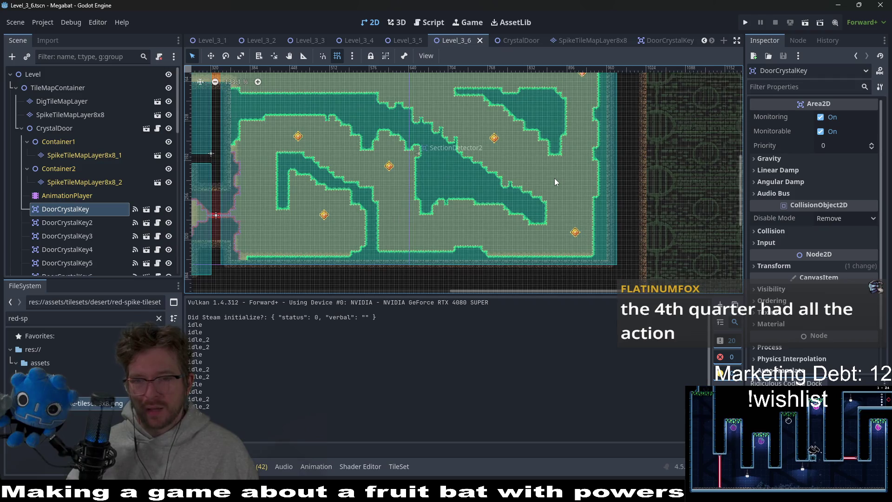
{"action": "mouse_move", "coordinate": [626, 161]}
{"action": "left_mouse_down"}
{"action": "mouse_move", "coordinate": [625, 192]}
{"action": "mouse_move", "coordinate": [624, 183]}
{"action": "left_mouse_up"}
{"action": "scroll", "coordinate": [626, 192], "scroll_direction": "down", "scroll_amount": 1}
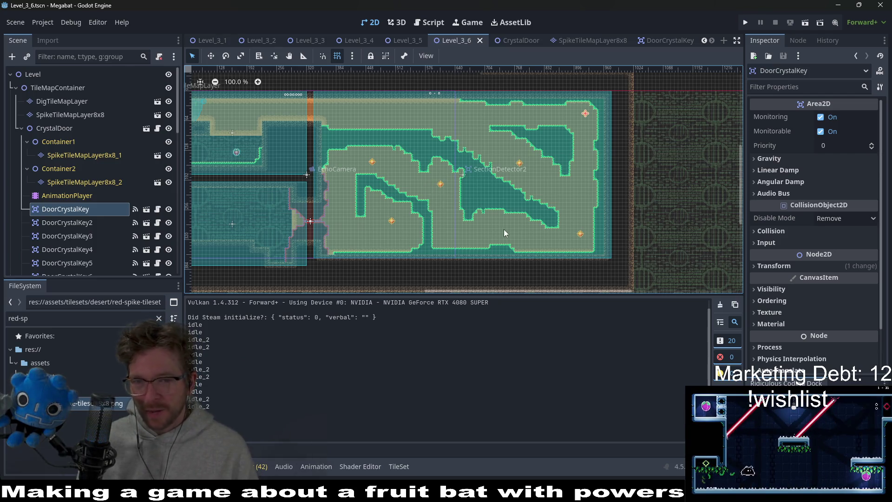
{"action": "scroll", "coordinate": [553, 217], "scroll_direction": "up", "scroll_amount": 2}
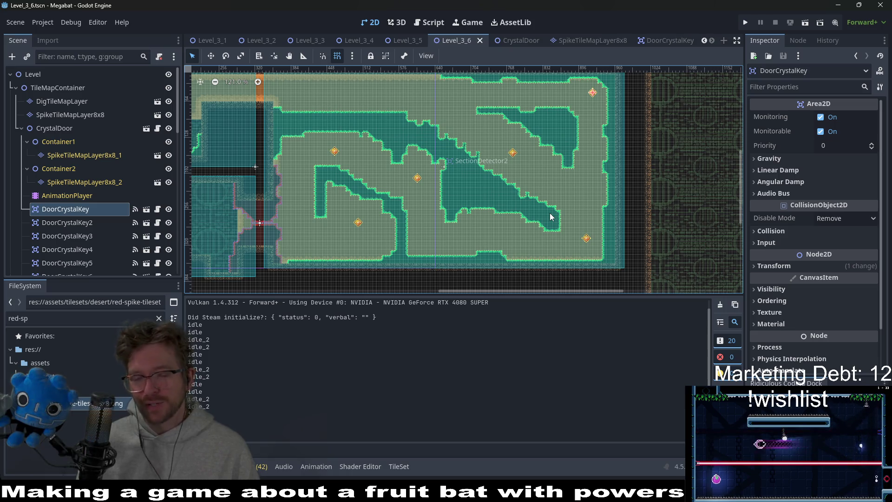
{"action": "scroll", "coordinate": [541, 241], "scroll_direction": "up", "scroll_amount": 4}
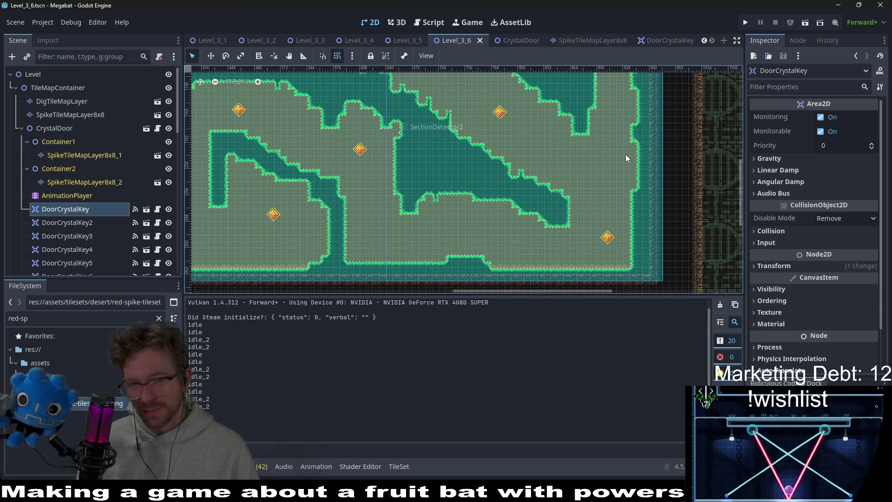
{"action": "left_click_drag", "start_coordinate": [625, 154], "coordinate": [550, 193]}
{"action": "scroll", "coordinate": [547, 200], "scroll_direction": "down", "scroll_amount": 2}
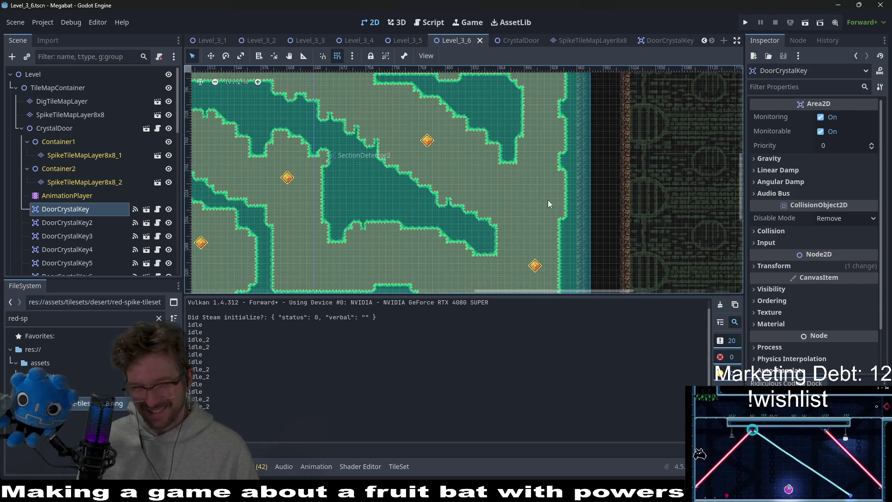
{"action": "scroll", "coordinate": [455, 177], "scroll_direction": "up", "scroll_amount": 5}
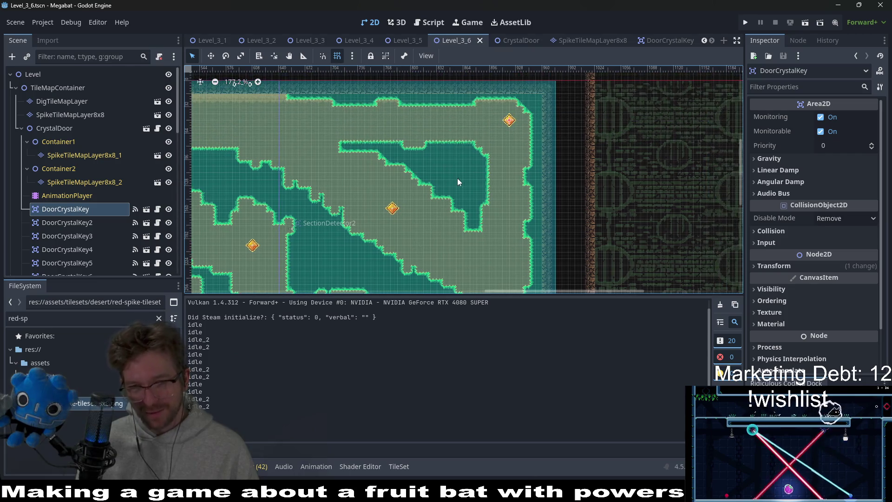
{"action": "scroll", "coordinate": [526, 150], "scroll_direction": "down", "scroll_amount": 5}
{"action": "scroll", "coordinate": [469, 135], "scroll_direction": "left", "scroll_amount": 5}
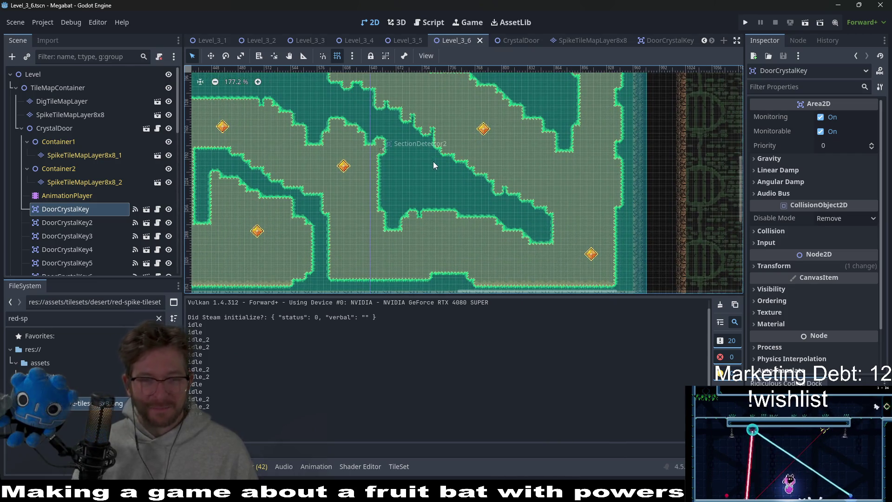
{"action": "scroll", "coordinate": [494, 175], "scroll_direction": "down", "scroll_amount": 2}
{"action": "scroll", "coordinate": [528, 199], "scroll_direction": "up", "scroll_amount": 3}
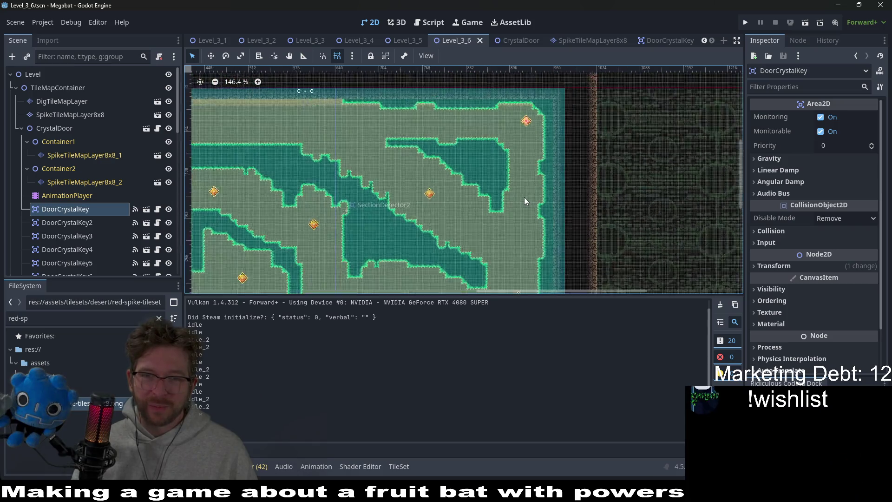
{"action": "scroll", "coordinate": [484, 182], "scroll_direction": "down", "scroll_amount": 2}
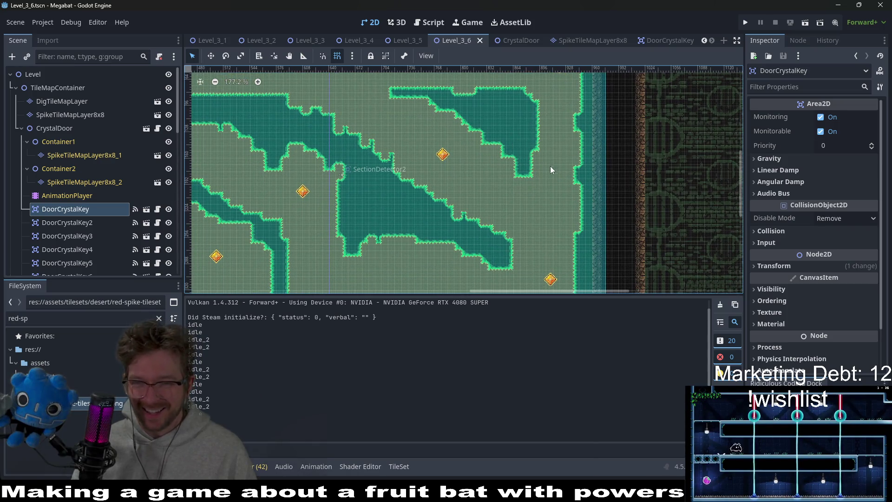
{"action": "scroll", "coordinate": [562, 184], "scroll_direction": "down", "scroll_amount": 2}
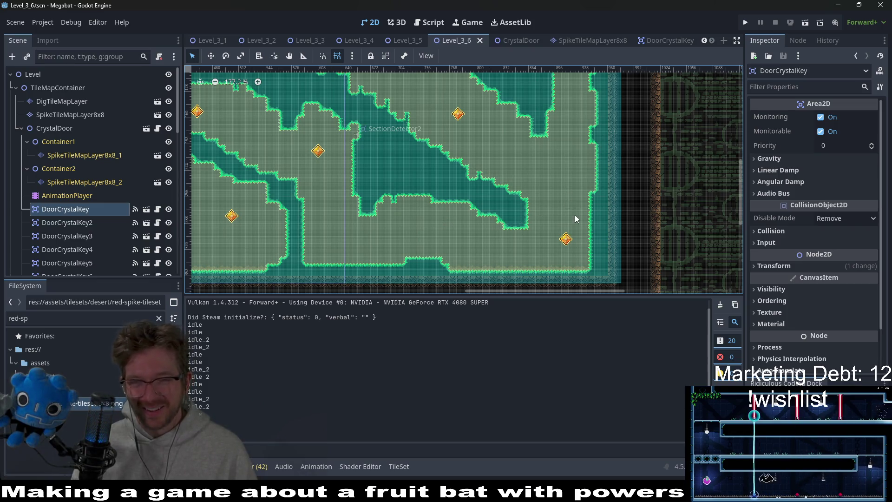
{"action": "scroll", "coordinate": [532, 171], "scroll_direction": "down", "scroll_amount": 3}
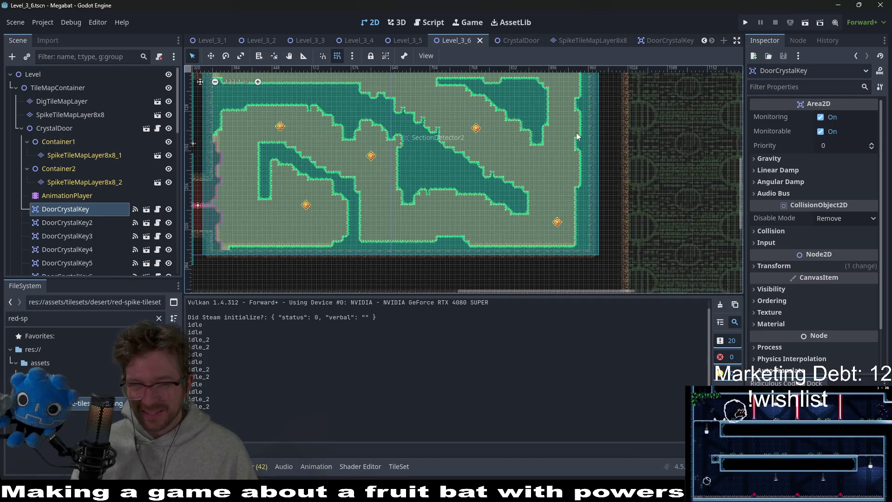
{"action": "scroll", "coordinate": [539, 174], "scroll_direction": "up", "scroll_amount": 1}
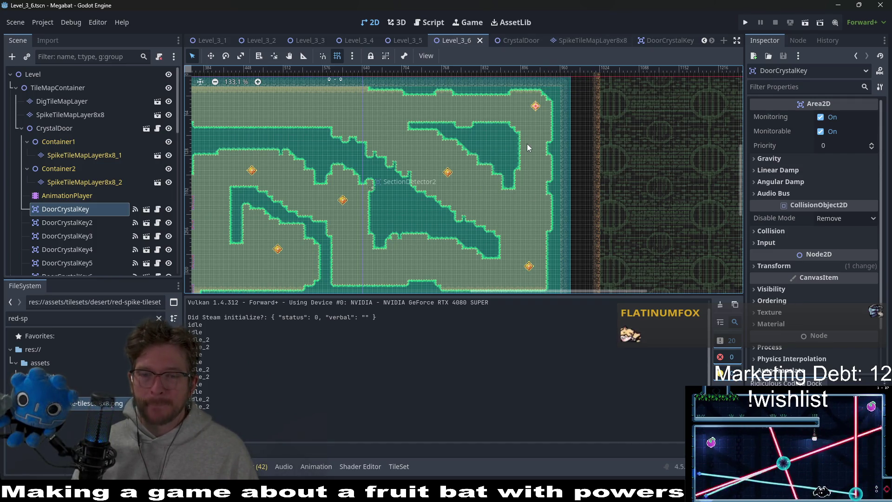
{"action": "scroll", "coordinate": [570, 177], "scroll_direction": "down", "scroll_amount": 2}
{"action": "scroll", "coordinate": [569, 177], "scroll_direction": "left", "scroll_amount": 2}
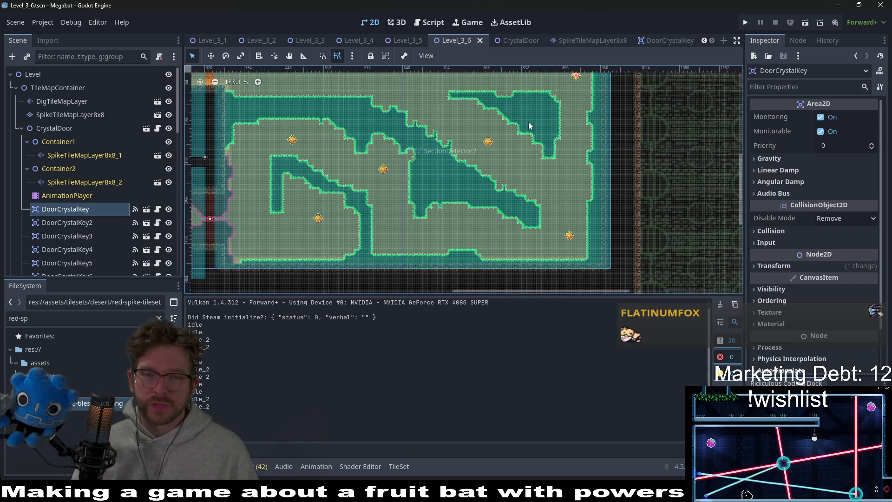
{"action": "left_click_drag", "start_coordinate": [530, 123], "coordinate": [539, 152]}
{"action": "left_click", "coordinate": [92, 114]}
Step: Select SpikeTileMapLayer8x8 and clear the diagonal spike band in the level centre
{"action": "left_click", "coordinate": [223, 345]}
{"action": "scroll", "coordinate": [436, 198], "scroll_direction": "up", "scroll_amount": 3}
{"action": "scroll", "coordinate": [496, 133], "scroll_direction": "right", "scroll_amount": 3}
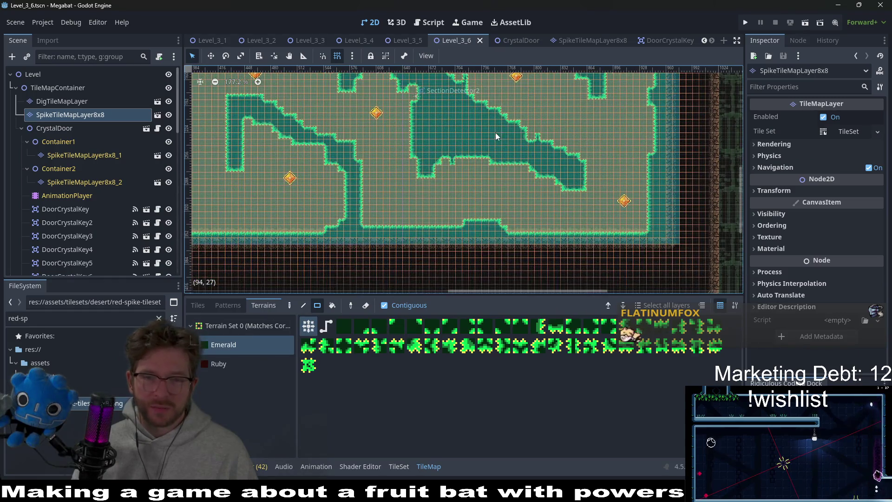
{"action": "scroll", "coordinate": [413, 180], "scroll_direction": "down", "scroll_amount": 1}
{"action": "left_click_drag", "start_coordinate": [413, 175], "coordinate": [489, 236]}
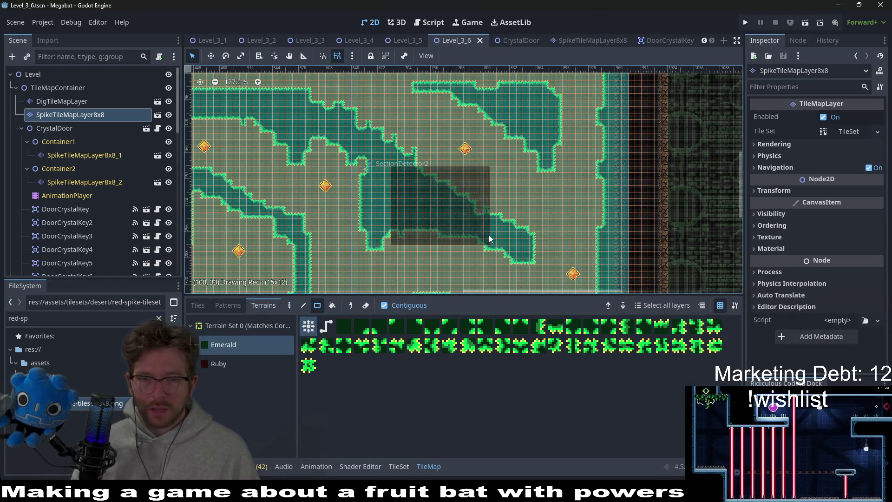
{"action": "scroll", "coordinate": [524, 206], "scroll_direction": "down", "scroll_amount": 4}
{"action": "left_click_drag", "start_coordinate": [511, 160], "coordinate": [509, 203]}
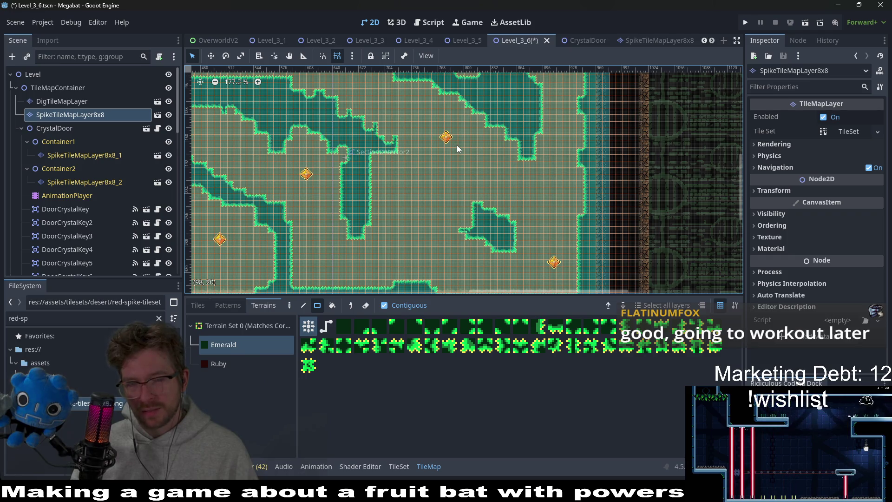
Step: Erase a thin strip of emerald spike terrain at the upper left of the room
{"action": "scroll", "coordinate": [472, 214], "scroll_direction": "up", "scroll_amount": 2}
{"action": "scroll", "coordinate": [472, 217], "scroll_direction": "up", "scroll_amount": 1}
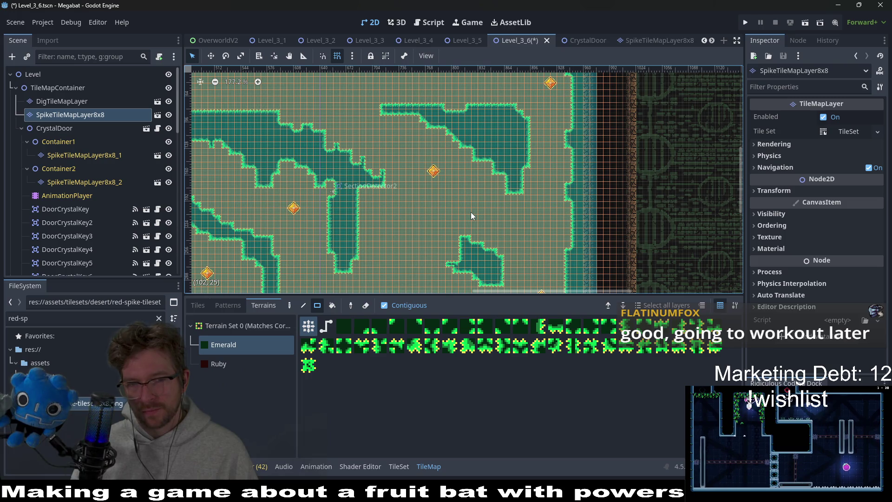
{"action": "scroll", "coordinate": [448, 141], "scroll_direction": "up", "scroll_amount": 4}
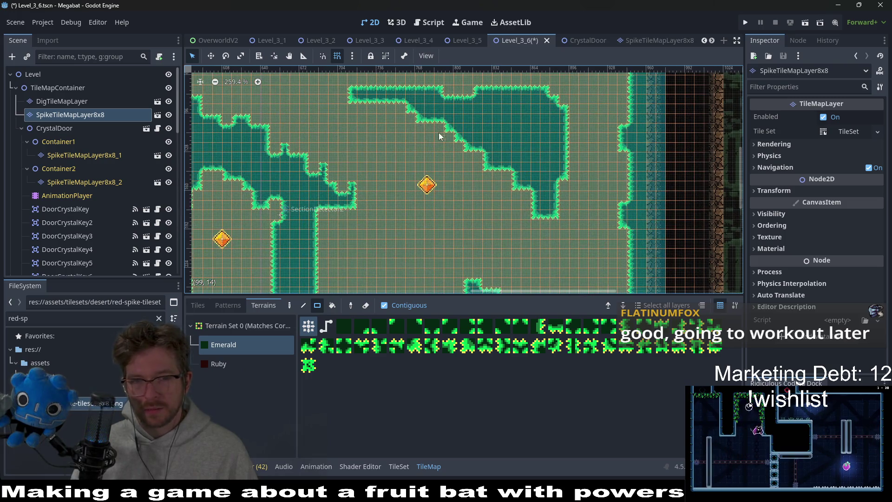
{"action": "scroll", "coordinate": [472, 185], "scroll_direction": "left", "scroll_amount": 2}
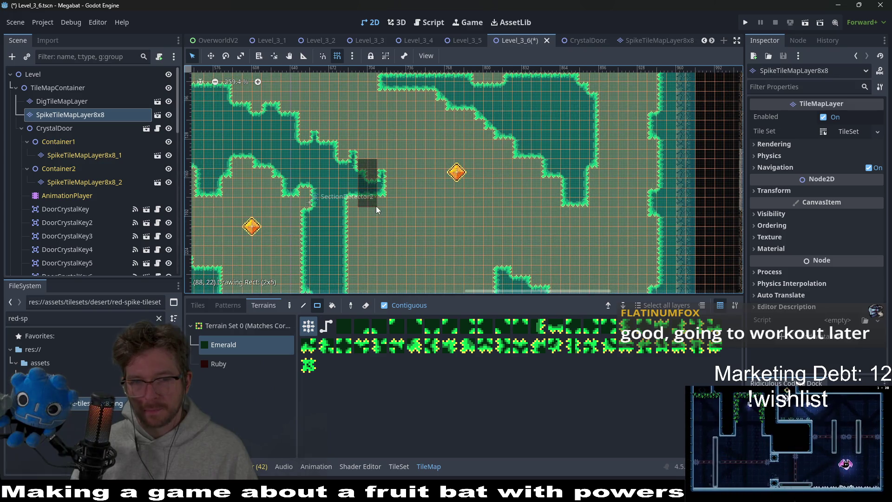
{"action": "scroll", "coordinate": [466, 133], "scroll_direction": "down", "scroll_amount": 3}
{"action": "scroll", "coordinate": [466, 133], "scroll_direction": "down", "scroll_amount": 2}
{"action": "scroll", "coordinate": [540, 190], "scroll_direction": "up", "scroll_amount": 2}
{"action": "scroll", "coordinate": [525, 210], "scroll_direction": "down", "scroll_amount": 2}
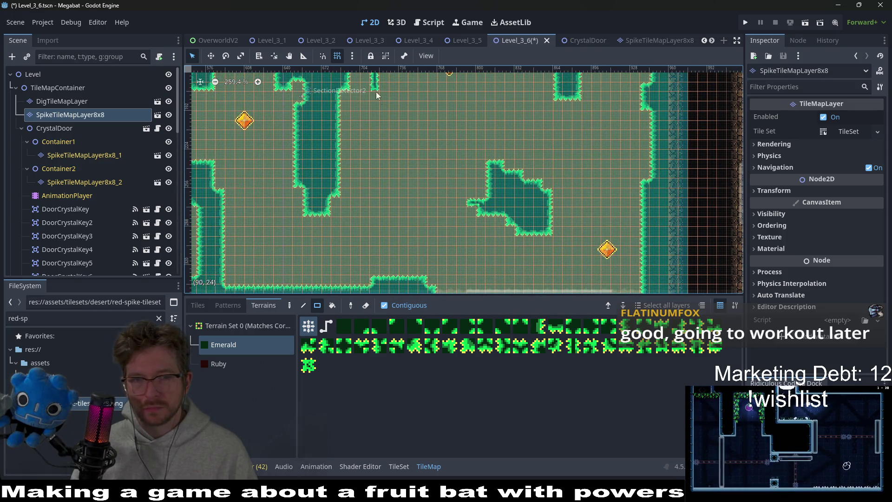
{"action": "scroll", "coordinate": [378, 96], "scroll_direction": "up", "scroll_amount": 2}
{"action": "left_click_drag", "start_coordinate": [372, 111], "coordinate": [394, 145]}
{"action": "scroll", "coordinate": [548, 184], "scroll_direction": "down", "scroll_amount": 2}
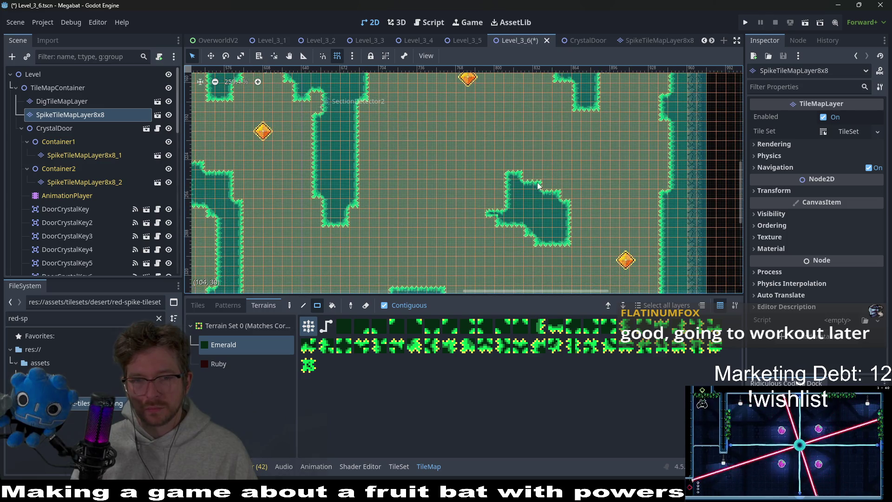
{"action": "scroll", "coordinate": [529, 200], "scroll_direction": "up", "scroll_amount": 1}
{"action": "scroll", "coordinate": [529, 181], "scroll_direction": "down", "scroll_amount": 3}
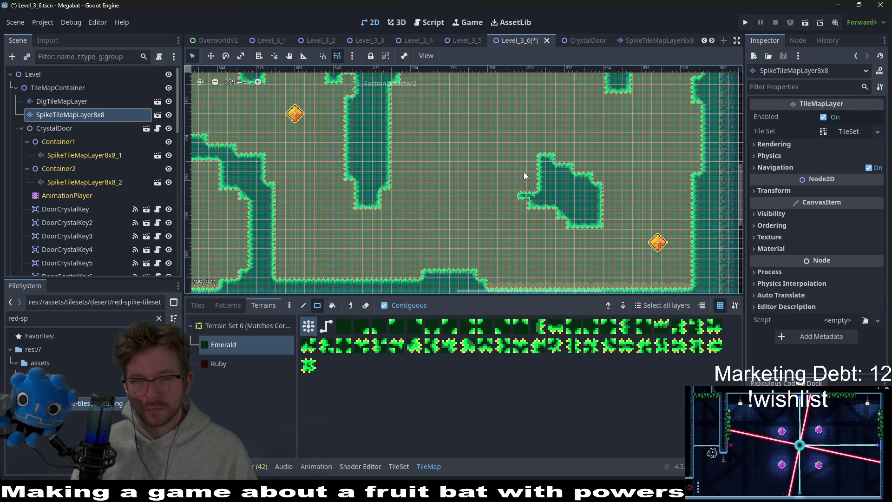
{"action": "scroll", "coordinate": [548, 164], "scroll_direction": "up", "scroll_amount": 2}
{"action": "scroll", "coordinate": [530, 172], "scroll_direction": "down", "scroll_amount": 2}
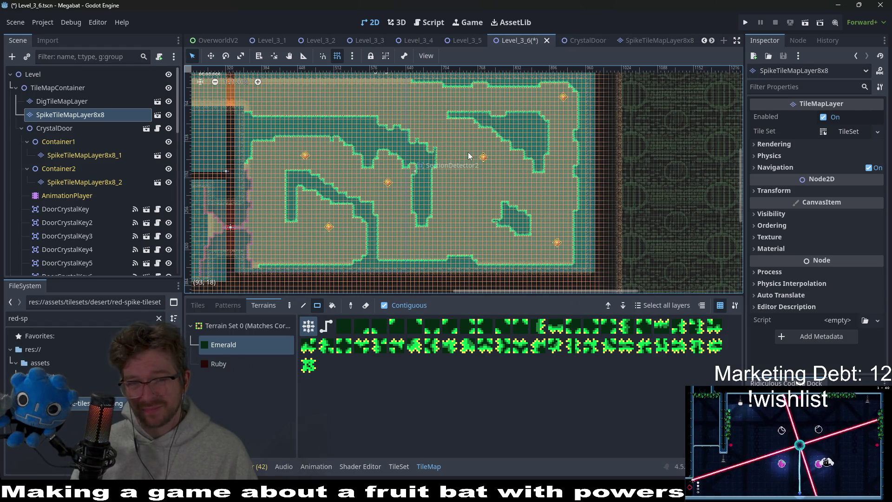
Step: Fill the central open area with emerald spikes and draw a rectangular spike block mid-room
{"action": "mouse_move", "coordinate": [414, 121]}
{"action": "left_mouse_down"}
{"action": "mouse_move", "coordinate": [535, 232]}
{"action": "mouse_move", "coordinate": [533, 221]}
{"action": "left_mouse_up"}
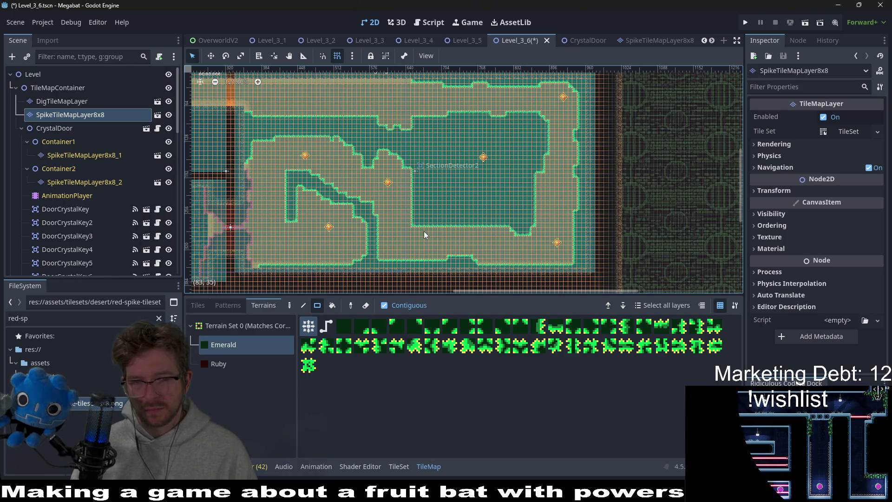
{"action": "scroll", "coordinate": [423, 230], "scroll_direction": "up", "scroll_amount": 4}
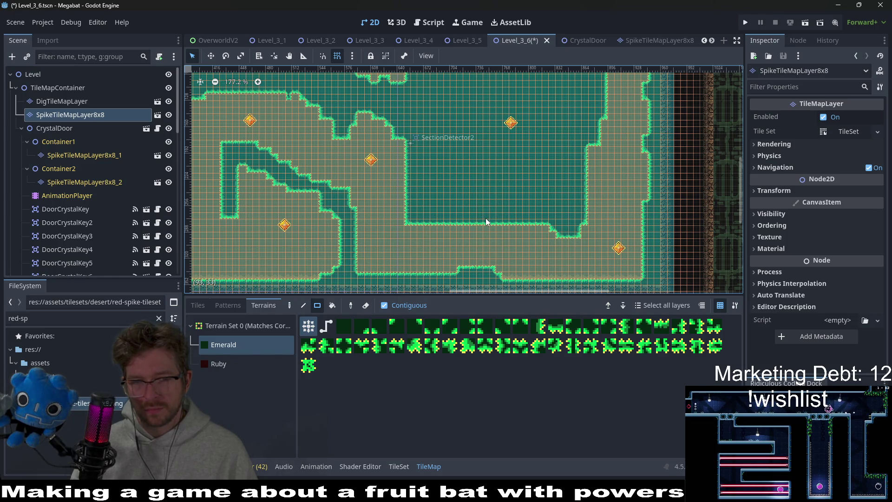
{"action": "mouse_move", "coordinate": [508, 225]}
{"action": "left_mouse_down"}
{"action": "mouse_move", "coordinate": [497, 169]}
{"action": "mouse_move", "coordinate": [467, 158]}
{"action": "mouse_move", "coordinate": [470, 148]}
{"action": "left_mouse_up"}
{"action": "scroll", "coordinate": [481, 200], "scroll_direction": "up", "scroll_amount": 2}
Step: Fill part of the teal area and a wide spike strip with sand, then inspect the room
{"action": "mouse_move", "coordinate": [467, 218]}
{"action": "left_mouse_down"}
{"action": "mouse_move", "coordinate": [399, 232]}
{"action": "mouse_move", "coordinate": [390, 247]}
{"action": "left_mouse_up"}
{"action": "scroll", "coordinate": [426, 178], "scroll_direction": "down", "scroll_amount": 2}
{"action": "scroll", "coordinate": [426, 178], "scroll_direction": "left", "scroll_amount": 1}
{"action": "left_click_drag", "start_coordinate": [418, 156], "coordinate": [483, 175]}
{"action": "scroll", "coordinate": [486, 193], "scroll_direction": "up", "scroll_amount": 1}
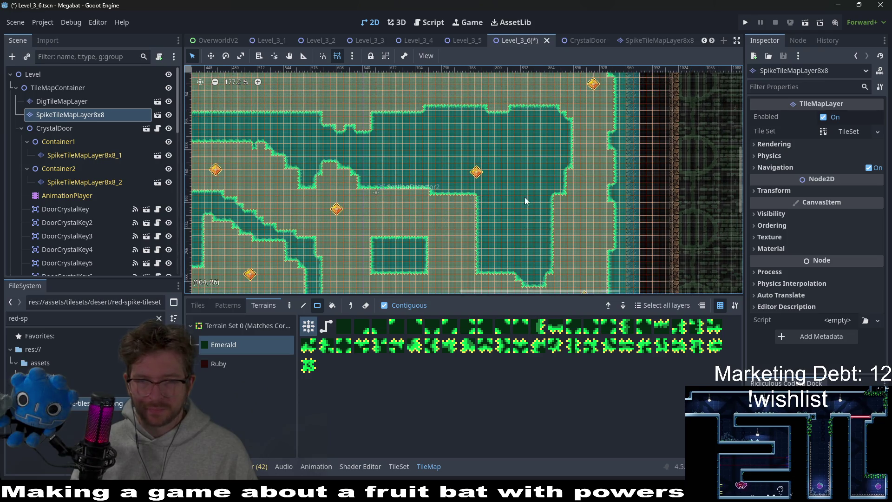
{"action": "scroll", "coordinate": [483, 193], "scroll_direction": "down", "scroll_amount": 3}
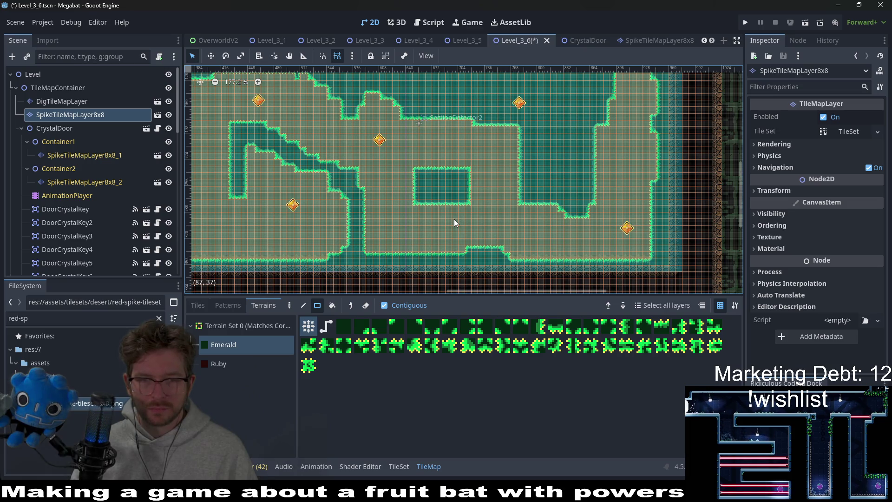
{"action": "scroll", "coordinate": [528, 215], "scroll_direction": "left", "scroll_amount": 6}
{"action": "scroll", "coordinate": [527, 215], "scroll_direction": "up", "scroll_amount": 2}
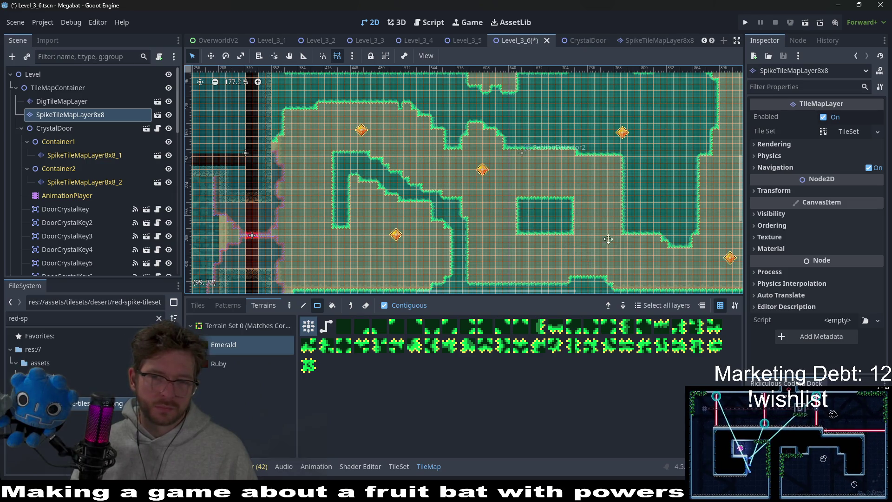
{"action": "scroll", "coordinate": [580, 246], "scroll_direction": "right", "scroll_amount": 4}
{"action": "scroll", "coordinate": [581, 246], "scroll_direction": "up", "scroll_amount": 2}
{"action": "scroll", "coordinate": [576, 240], "scroll_direction": "right", "scroll_amount": 2}
{"action": "scroll", "coordinate": [576, 240], "scroll_direction": "up", "scroll_amount": 3}
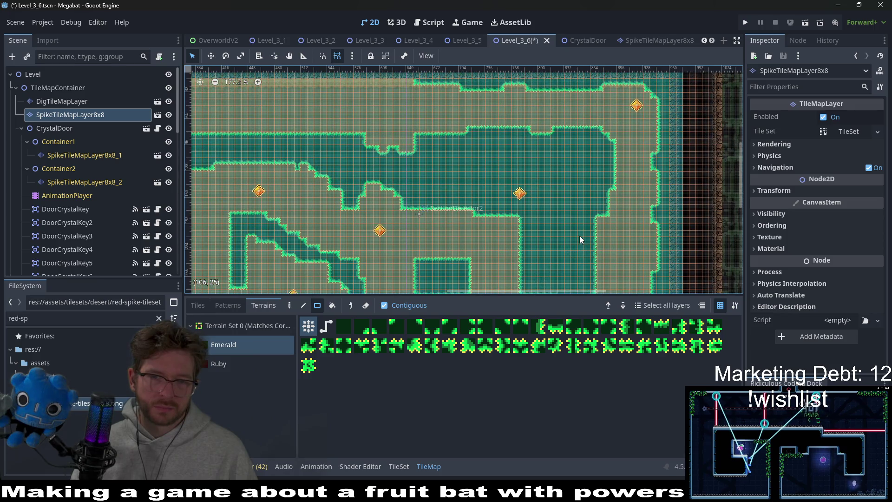
{"action": "scroll", "coordinate": [502, 172], "scroll_direction": "down", "scroll_amount": 5}
{"action": "scroll", "coordinate": [502, 172], "scroll_direction": "left", "scroll_amount": 2}
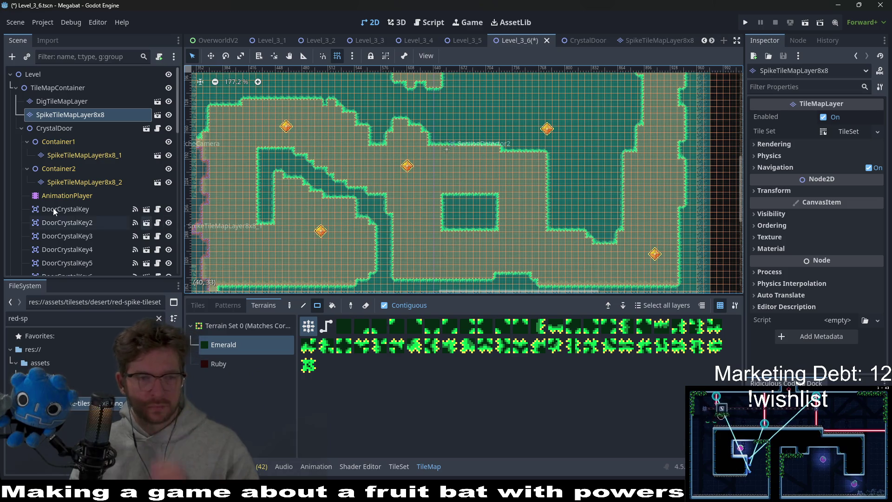
{"action": "scroll", "coordinate": [69, 204], "scroll_direction": "down", "scroll_amount": 10}
{"action": "scroll", "coordinate": [98, 218], "scroll_direction": "up", "scroll_amount": 6}
{"action": "scroll", "coordinate": [97, 210], "scroll_direction": "up", "scroll_amount": 4}
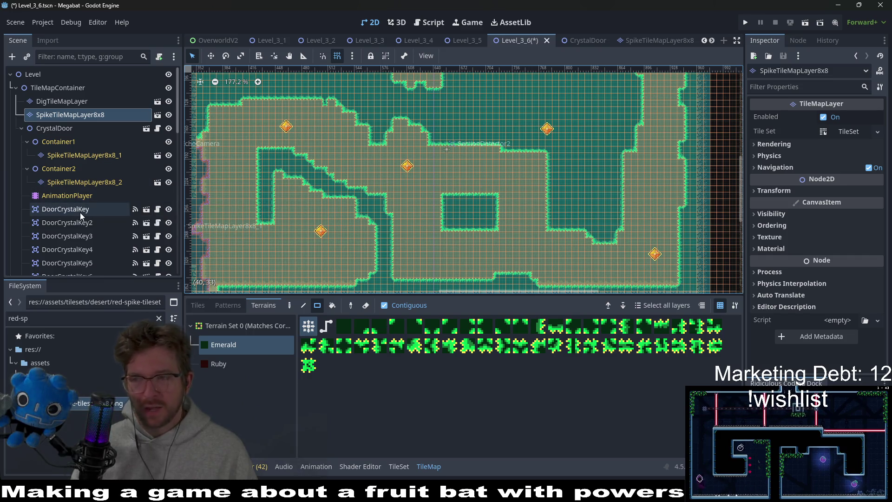
{"action": "scroll", "coordinate": [88, 239], "scroll_direction": "down", "scroll_amount": 5}
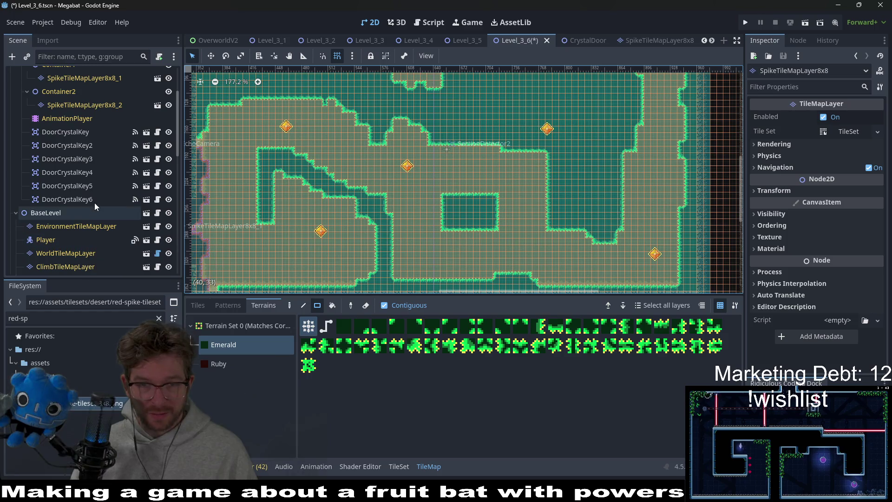
Step: Move DoorCrystalKey4 down into the central sand area and nudge it slightly left and down
{"action": "left_click", "coordinate": [94, 203]}
{"action": "left_click", "coordinate": [88, 187]}
{"action": "left_click", "coordinate": [54, 171]}
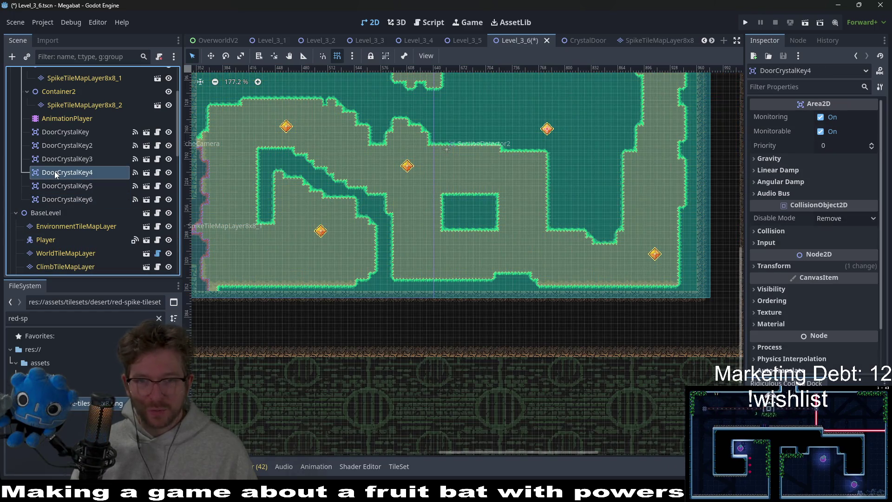
{"action": "key", "text": "w"}
{"action": "left_click_drag", "start_coordinate": [551, 139], "coordinate": [531, 181]}
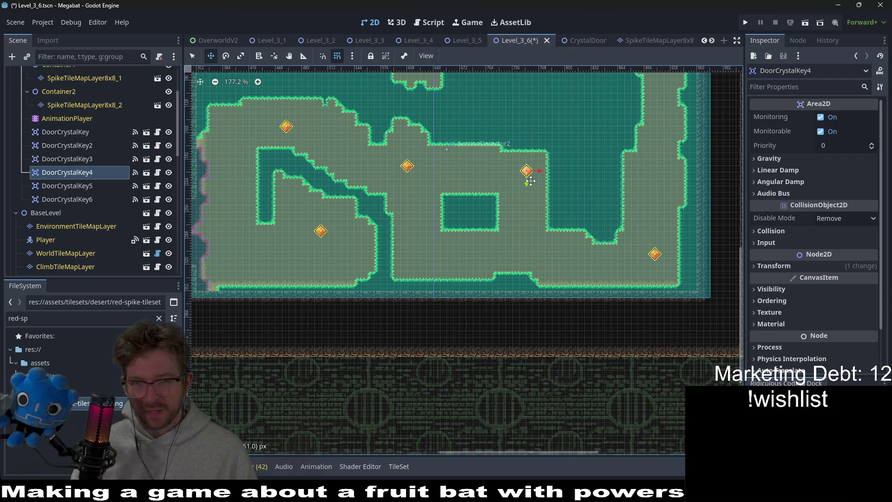
{"action": "scroll", "coordinate": [530, 180], "scroll_direction": "up", "scroll_amount": 7}
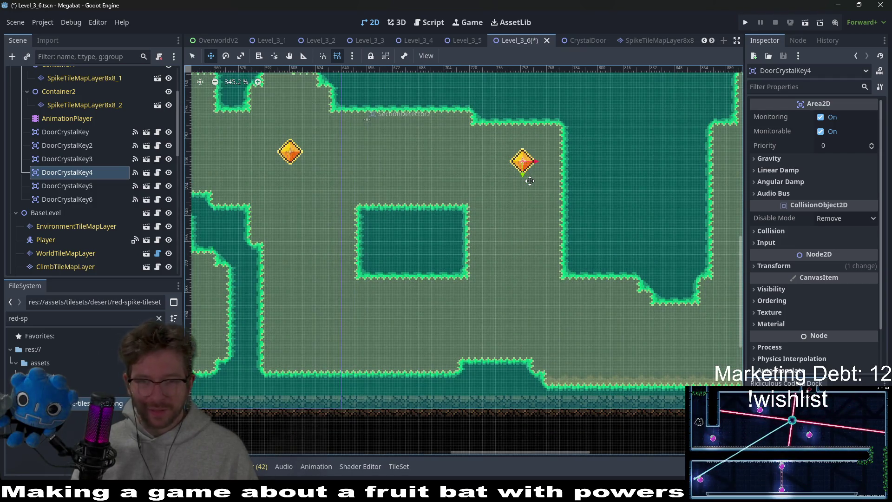
{"action": "scroll", "coordinate": [531, 181], "scroll_direction": "down", "scroll_amount": 5}
{"action": "key", "text": "Left"}
{"action": "key", "text": "Left"}
{"action": "key", "text": "Left"}
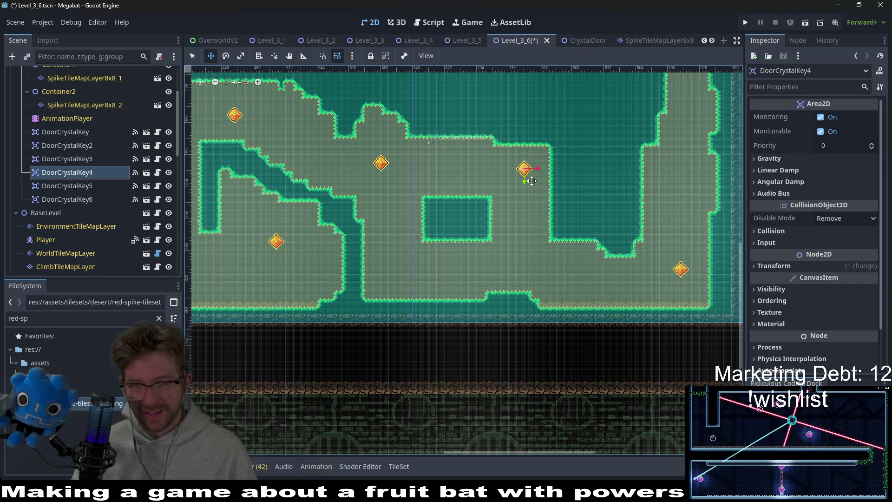
{"action": "key", "text": "Down"}
{"action": "key", "text": "Left"}
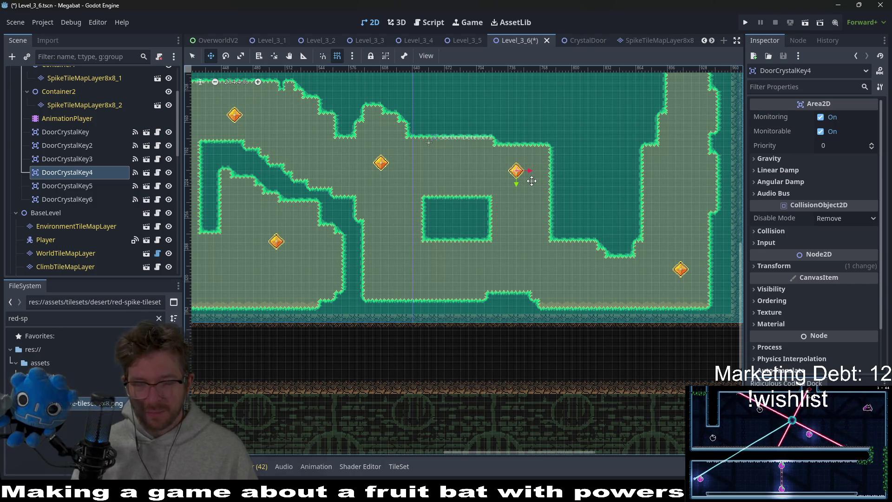
{"action": "scroll", "coordinate": [532, 180], "scroll_direction": "up", "scroll_amount": 7}
{"action": "key", "text": "Right"}
{"action": "key", "text": "Right"}
{"action": "key", "text": "Right"}
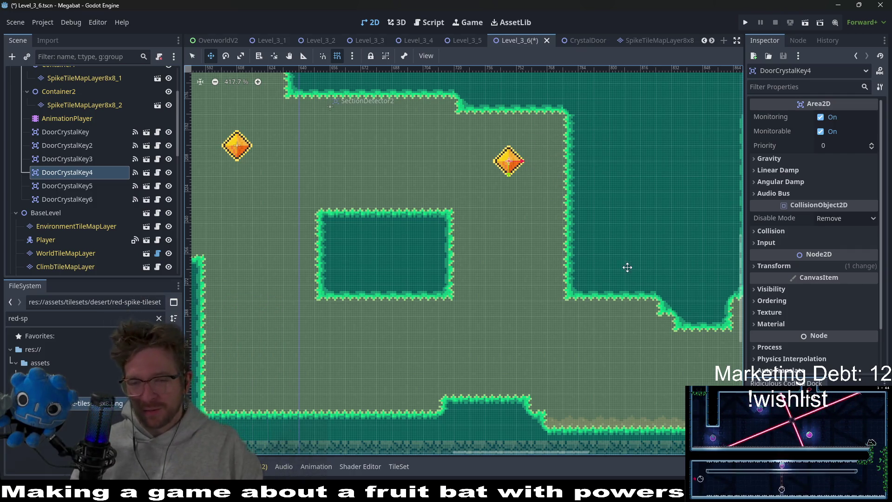
{"action": "scroll", "coordinate": [522, 247], "scroll_direction": "down", "scroll_amount": 3}
{"action": "scroll", "coordinate": [570, 212], "scroll_direction": "down", "scroll_amount": 3}
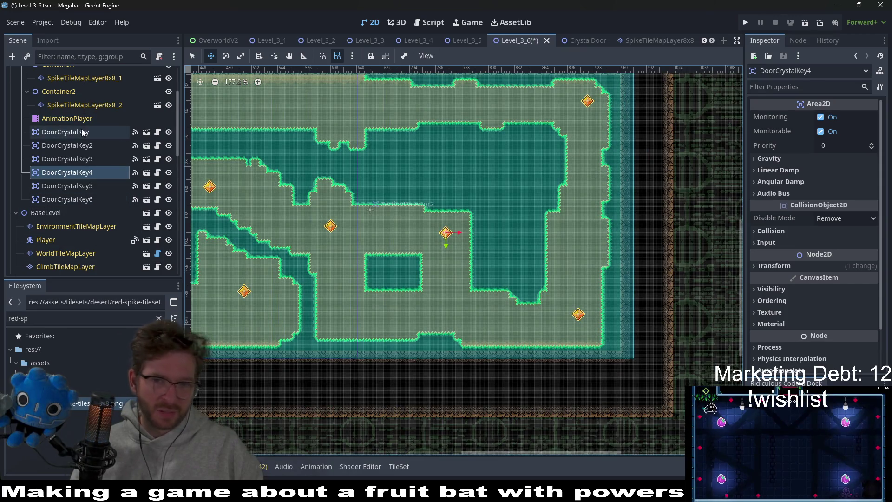
Step: Nudge DoorCrystalKey in the top-right corner down a little
{"action": "left_click", "coordinate": [65, 132]}
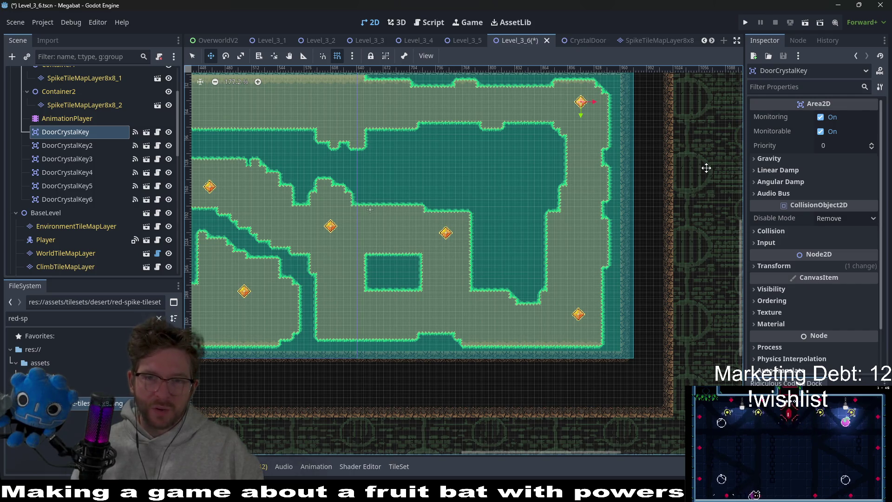
{"action": "scroll", "coordinate": [639, 111], "scroll_direction": "up", "scroll_amount": 7}
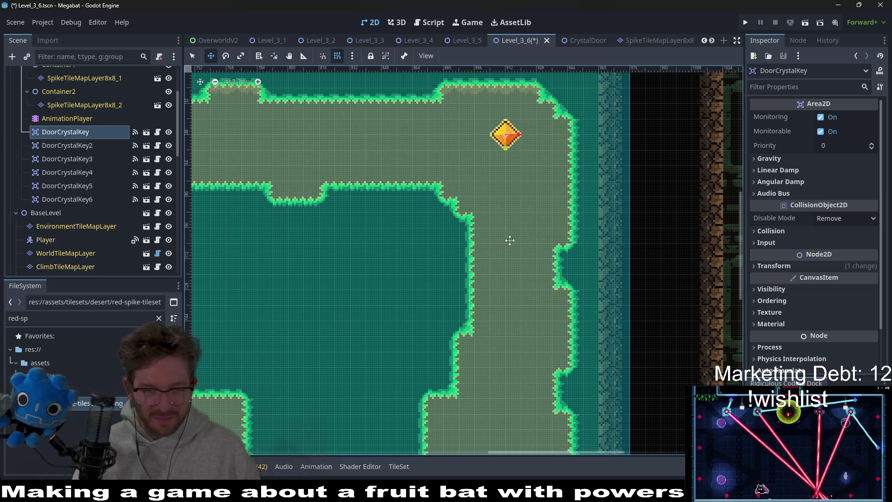
{"action": "scroll", "coordinate": [518, 232], "scroll_direction": "down", "scroll_amount": 3}
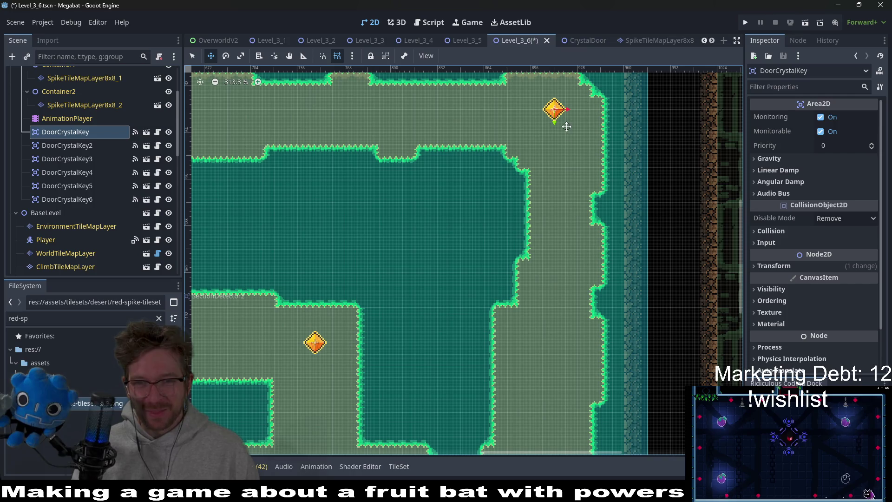
{"action": "key", "text": "Down"}
{"action": "key", "text": "Down"}
{"action": "key", "text": "Down"}
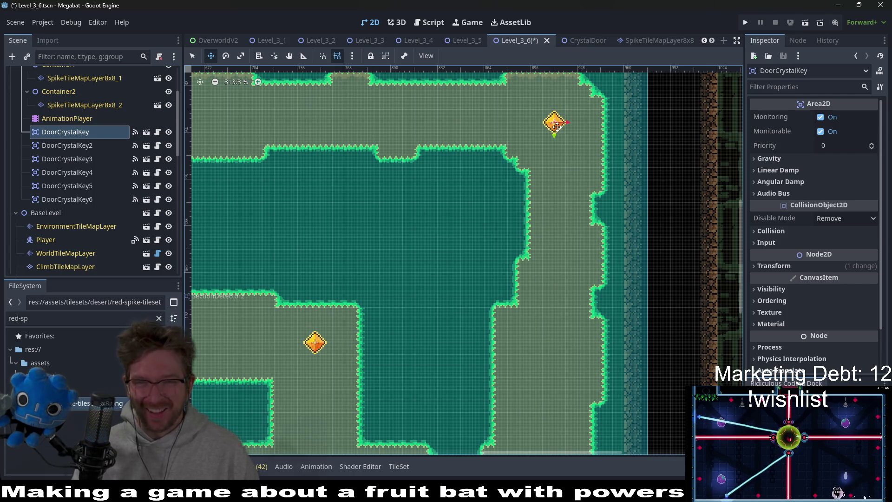
{"action": "scroll", "coordinate": [564, 155], "scroll_direction": "down", "scroll_amount": 3}
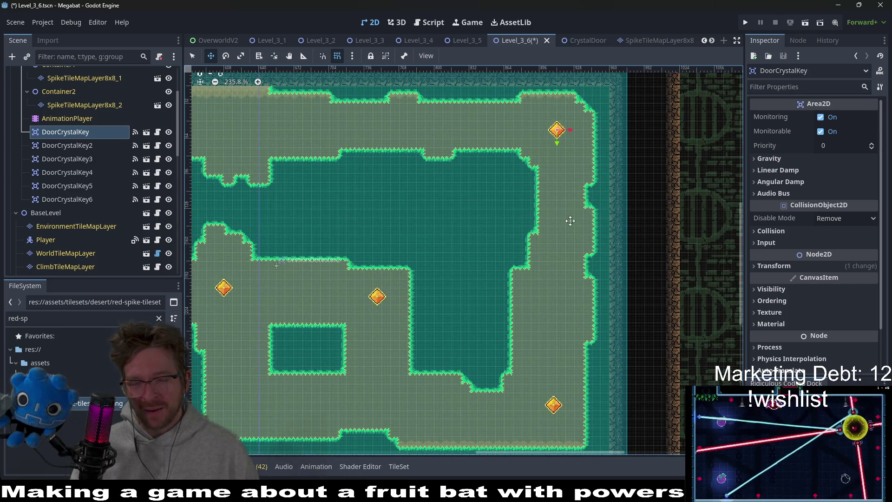
{"action": "scroll", "coordinate": [534, 339], "scroll_direction": "down", "scroll_amount": 1}
{"action": "scroll", "coordinate": [425, 294], "scroll_direction": "left", "scroll_amount": 3}
{"action": "scroll", "coordinate": [425, 294], "scroll_direction": "down", "scroll_amount": 1}
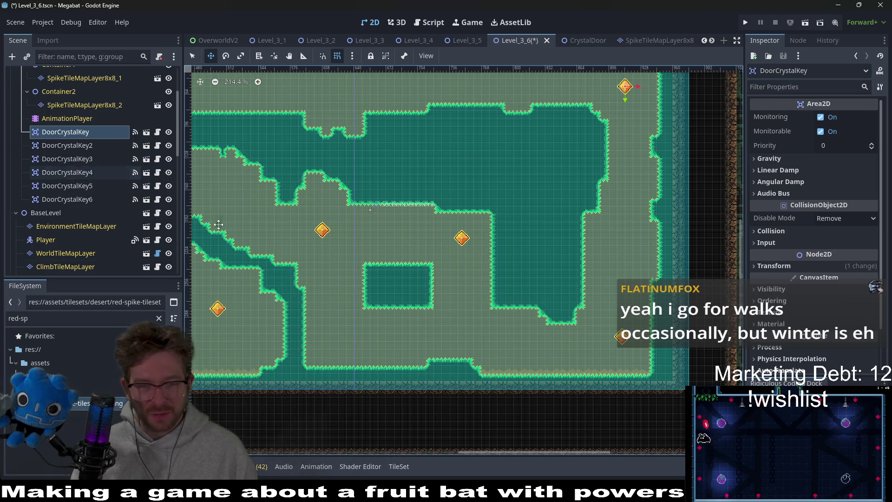
{"action": "scroll", "coordinate": [386, 284], "scroll_direction": "down", "scroll_amount": 1}
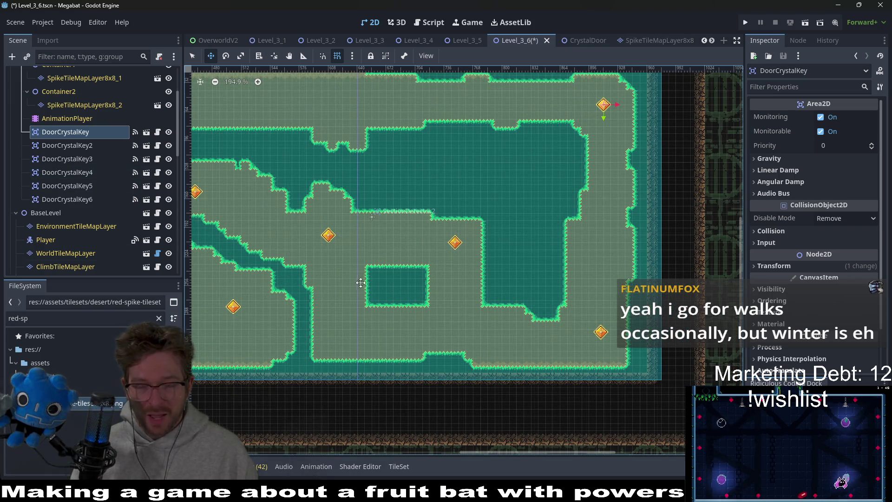
{"action": "scroll", "coordinate": [55, 155], "scroll_direction": "up", "scroll_amount": 3}
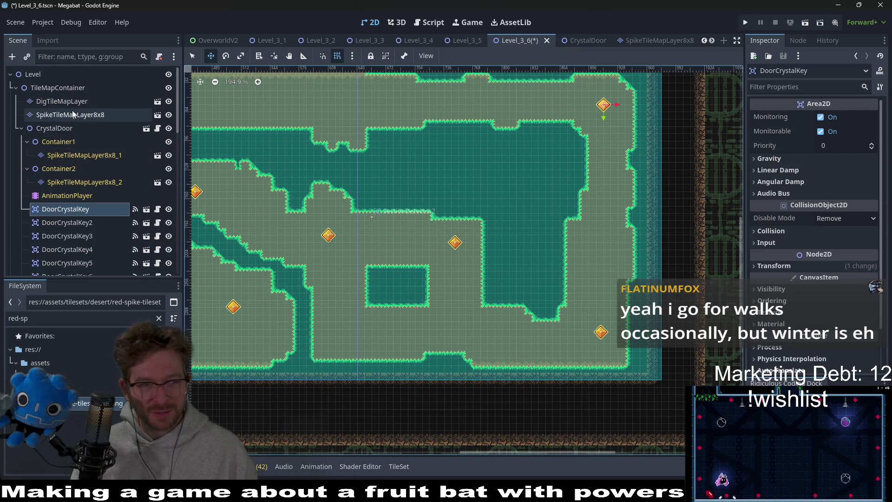
Step: Paint a 3x5 rectangle of Emerald terrain on SpikeTileMapLayer8x8
{"action": "left_click", "coordinate": [72, 114]}
{"action": "left_click", "coordinate": [234, 346]}
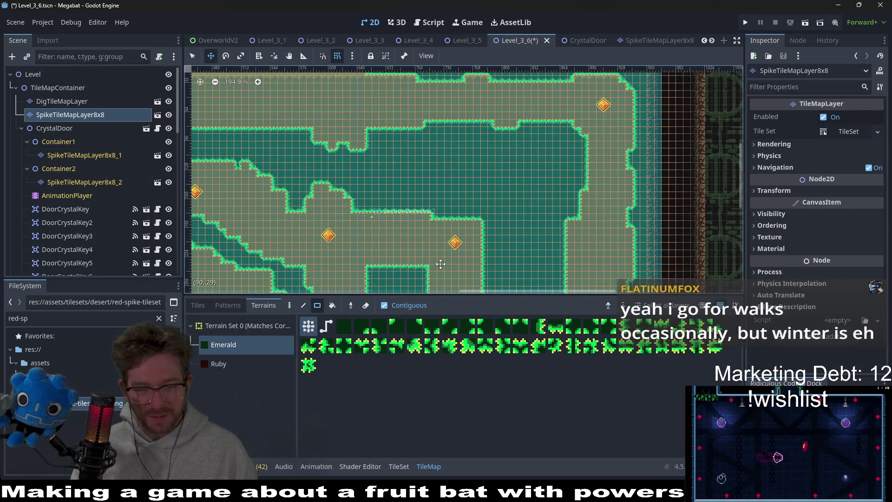
{"action": "left_click_drag", "start_coordinate": [440, 264], "coordinate": [452, 189]}
{"action": "key", "text": "q"}
{"action": "mouse_move", "coordinate": [318, 203]}
{"action": "left_mouse_down"}
{"action": "mouse_move", "coordinate": [351, 259]}
{"action": "mouse_move", "coordinate": [431, 280]}
{"action": "left_mouse_up"}
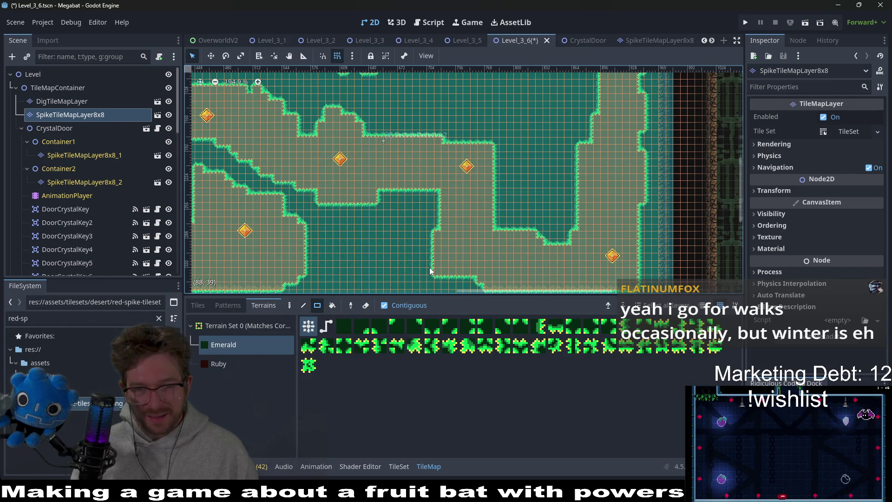
Step: Review the edited room, then run the level to playtest it
{"action": "scroll", "coordinate": [430, 271], "scroll_direction": "down", "scroll_amount": 4}
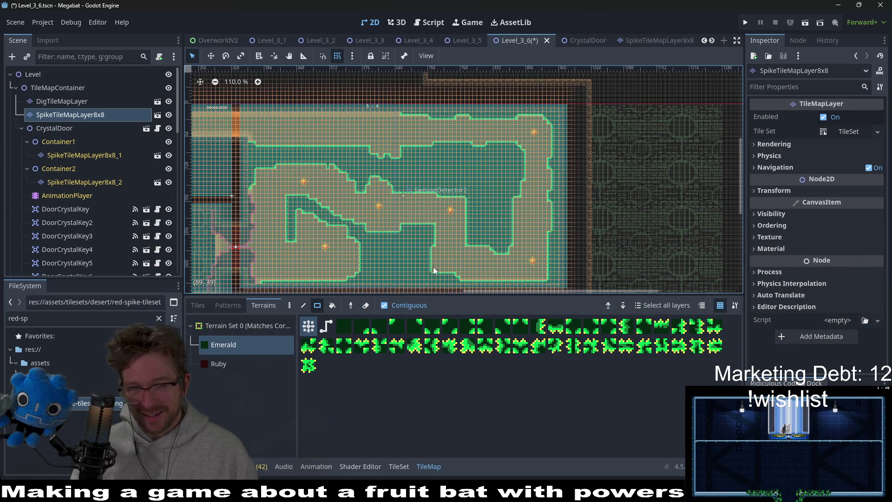
{"action": "left_click_drag", "start_coordinate": [433, 267], "coordinate": [443, 243]}
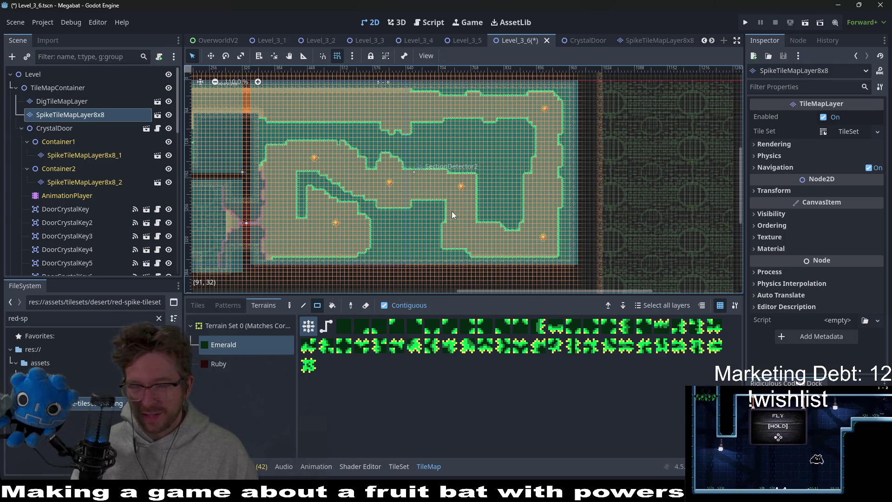
{"action": "scroll", "coordinate": [453, 214], "scroll_direction": "up", "scroll_amount": 3}
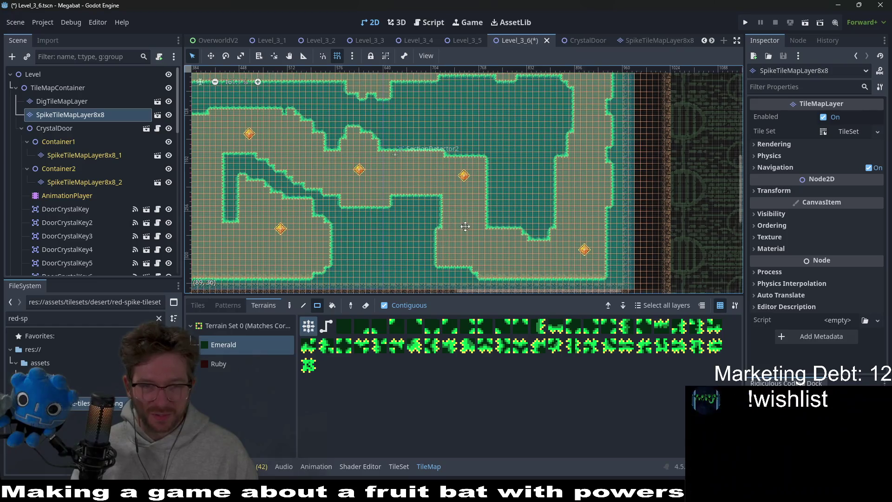
{"action": "scroll", "coordinate": [451, 231], "scroll_direction": "left", "scroll_amount": 5}
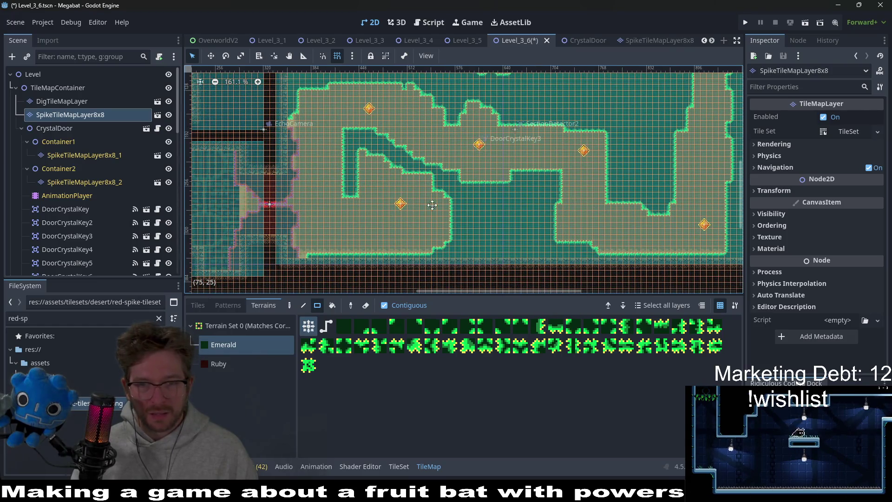
{"action": "scroll", "coordinate": [364, 265], "scroll_direction": "down", "scroll_amount": 5}
{"action": "left_click", "coordinate": [803, 23]}
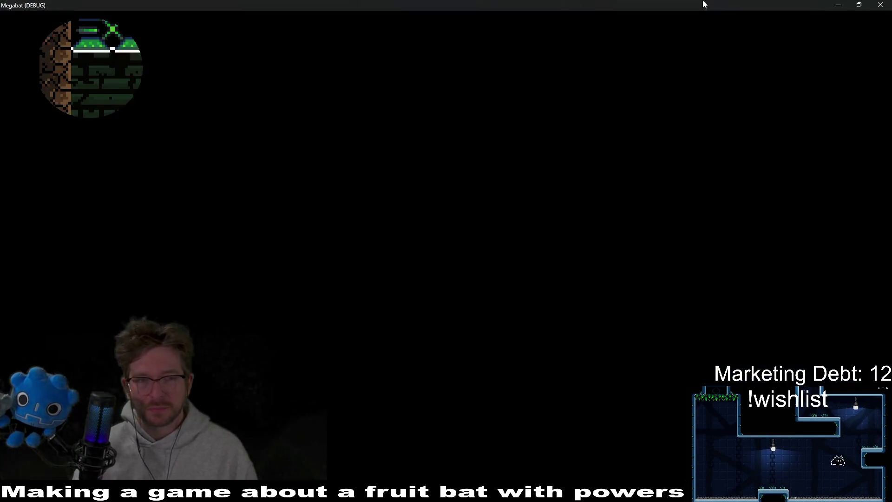
Step: Dig a first pass through the top, right-shaft, middle and bottom tunnels
{"action": "key", "text": "Right"}
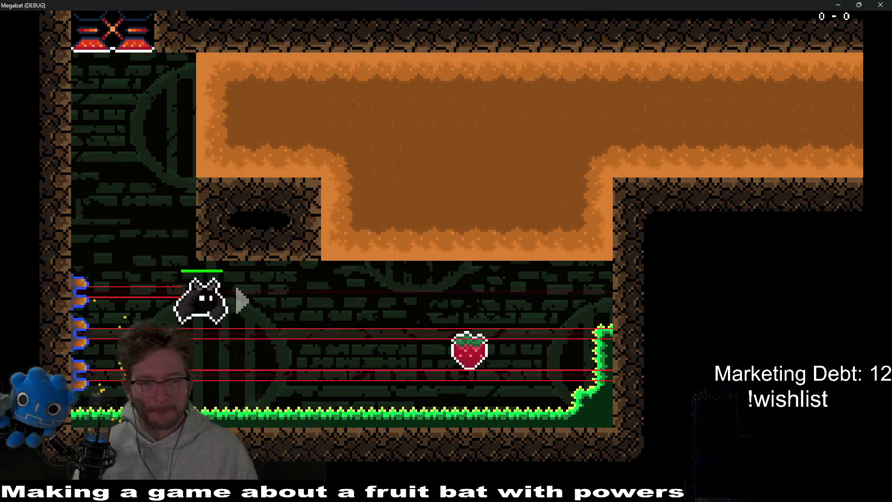
{"action": "key", "text": "Up"}
{"action": "key", "text": "Right"}
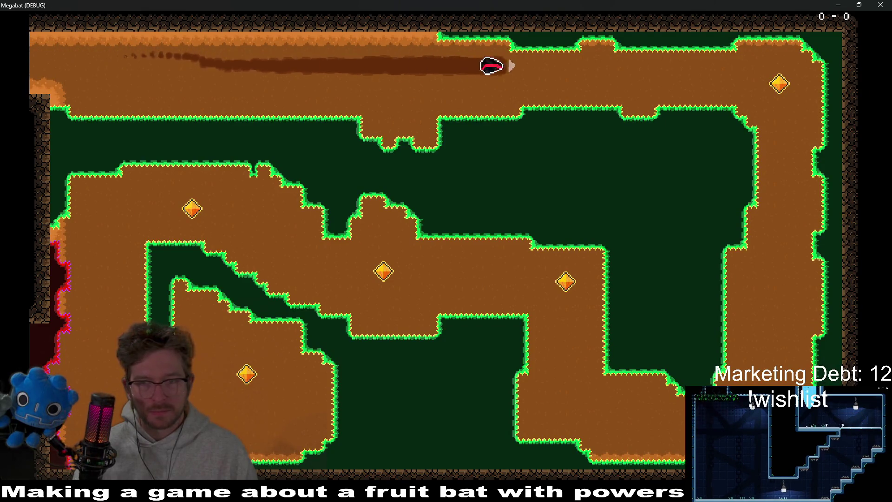
{"action": "key", "text": "Down"}
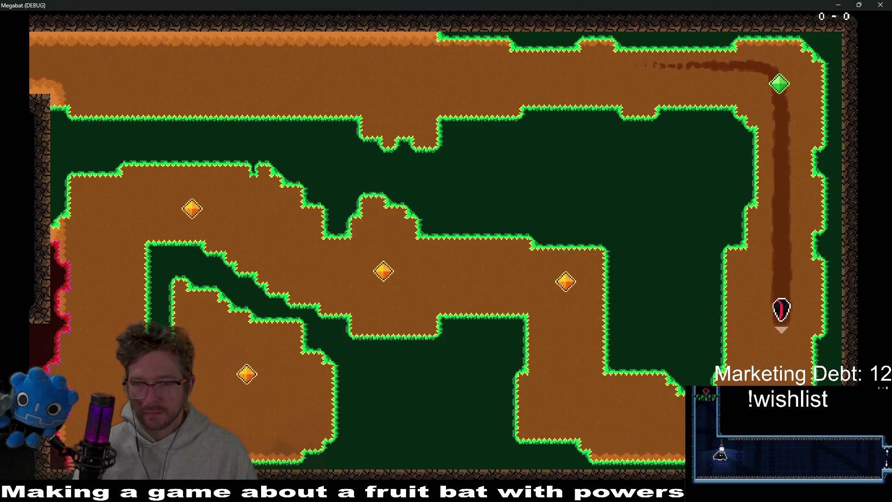
{"action": "key", "text": "Left"}
{"action": "key", "text": "Up"}
{"action": "key", "text": "Left"}
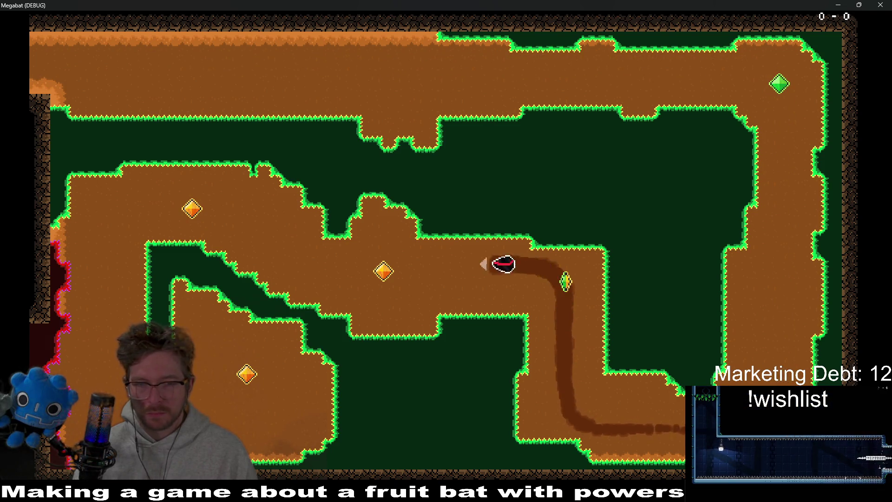
{"action": "key", "text": "Up"}
{"action": "key", "text": "Down"}
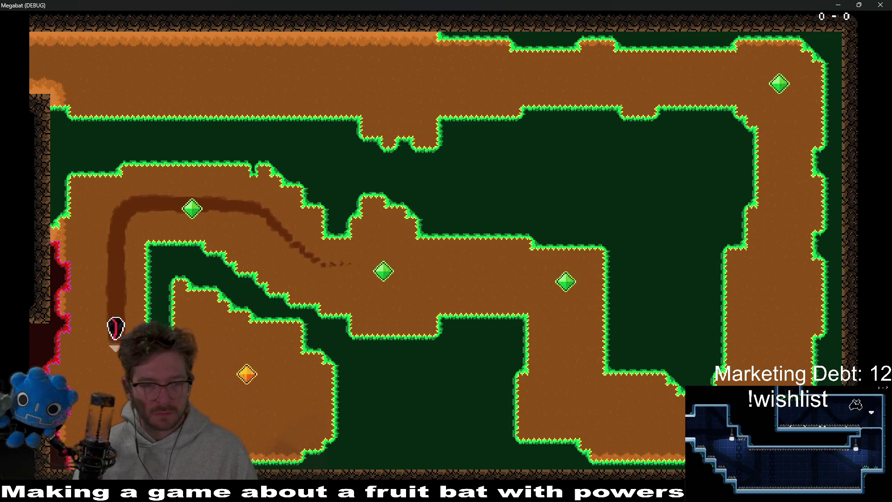
{"action": "key", "text": "Right"}
{"action": "key", "text": "Up"}
{"action": "key", "text": "Left"}
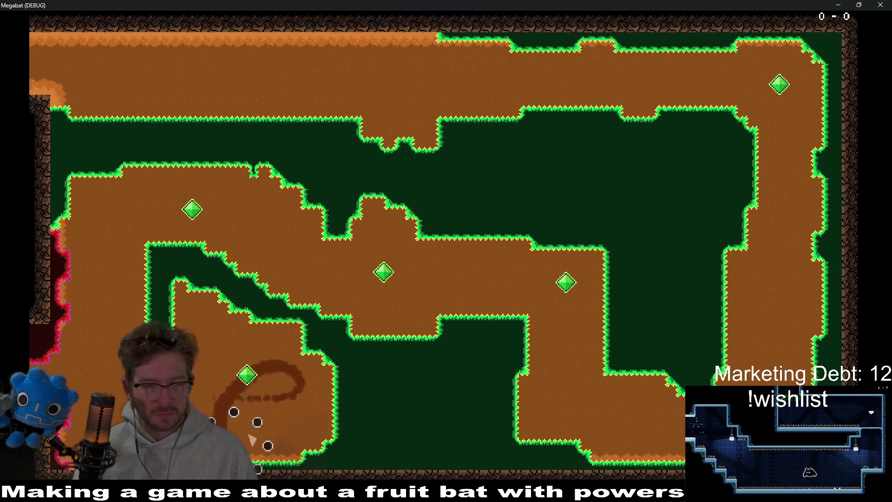
Step: Replay from spawn, eat the strawberry and collect every crystal key, turning them green
{"action": "key", "text": "Down"}
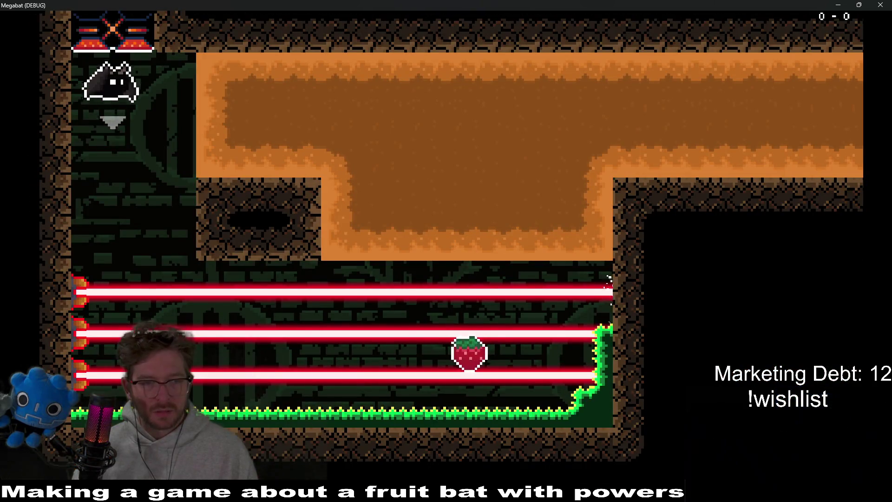
{"action": "key", "text": "Right"}
{"action": "key", "text": "Up"}
{"action": "key", "text": "Right"}
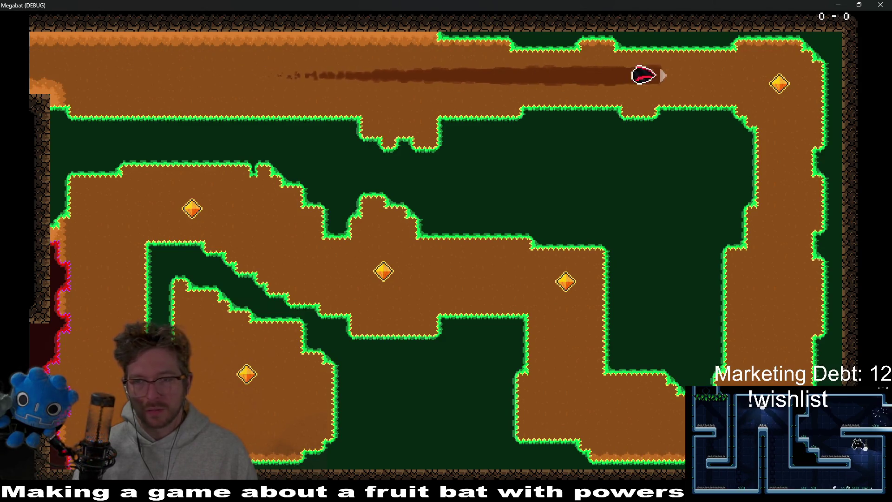
{"action": "key", "text": "Down"}
{"action": "key", "text": "Left"}
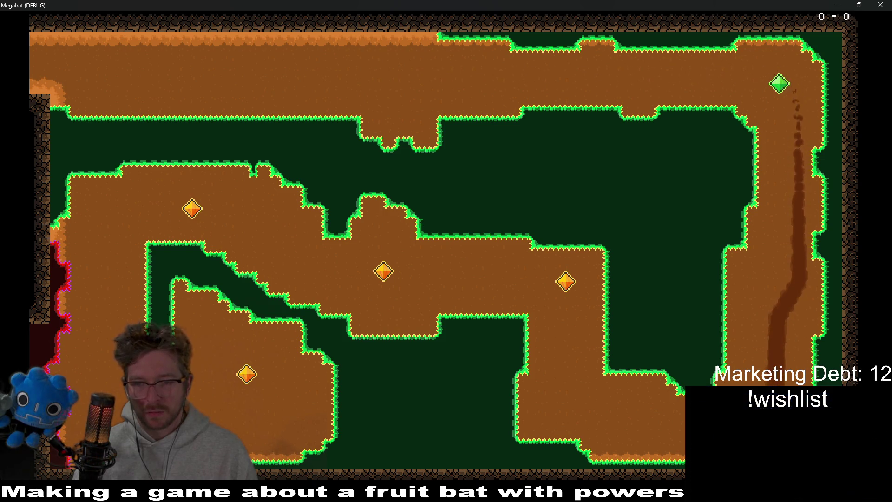
{"action": "key", "text": "Up"}
{"action": "key", "text": "Left"}
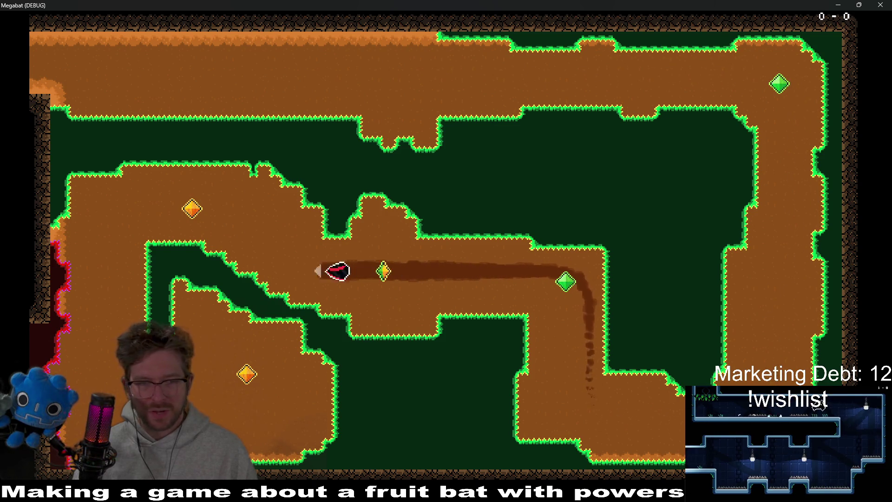
{"action": "key", "text": "Up"}
{"action": "key", "text": "Down"}
{"action": "key", "text": "Right"}
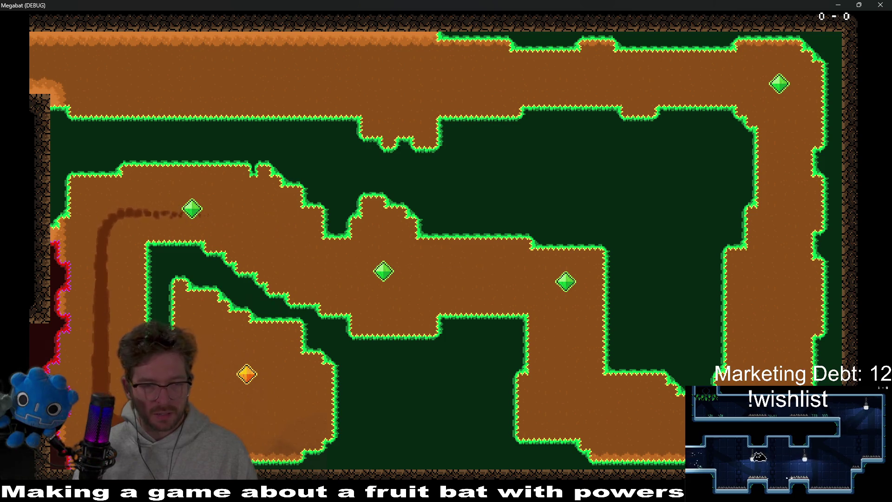
{"action": "key", "text": "Up"}
{"action": "key", "text": "Left"}
{"action": "key", "text": "Down"}
{"action": "key", "text": "Left"}
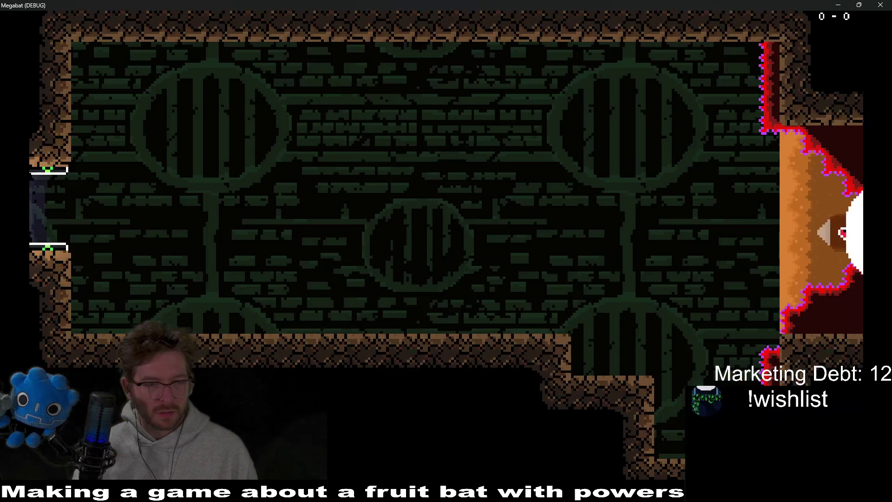
Step: Walk the bat into the next room and close the debug game window
{"action": "key", "text": "Right"}
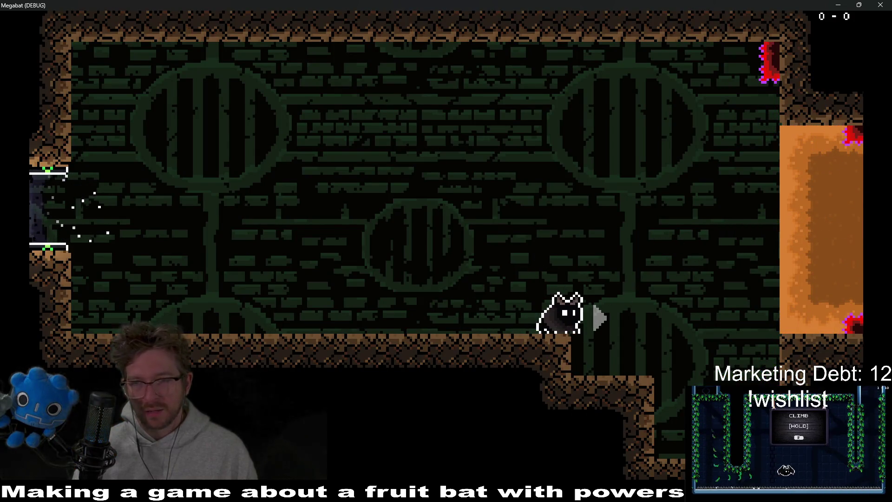
{"action": "key", "text": "Right"}
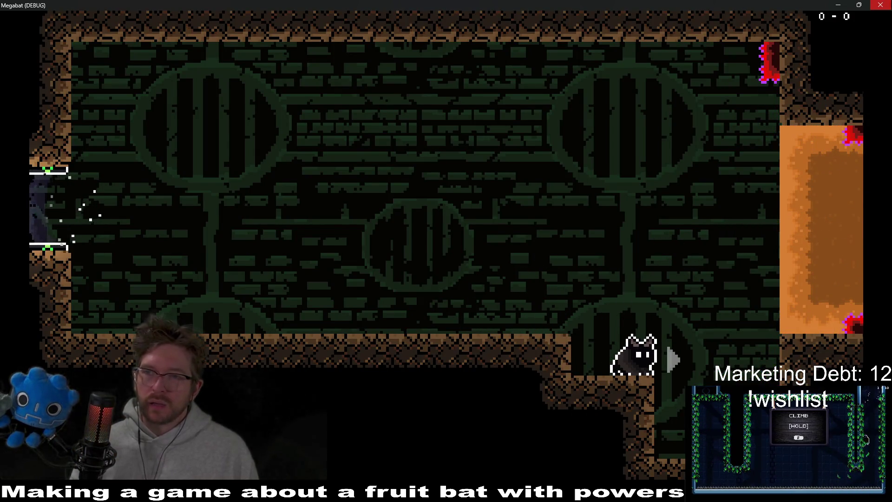
{"action": "left_click", "coordinate": [880, 4]}
{"action": "scroll", "coordinate": [377, 208], "scroll_direction": "up", "scroll_amount": 4}
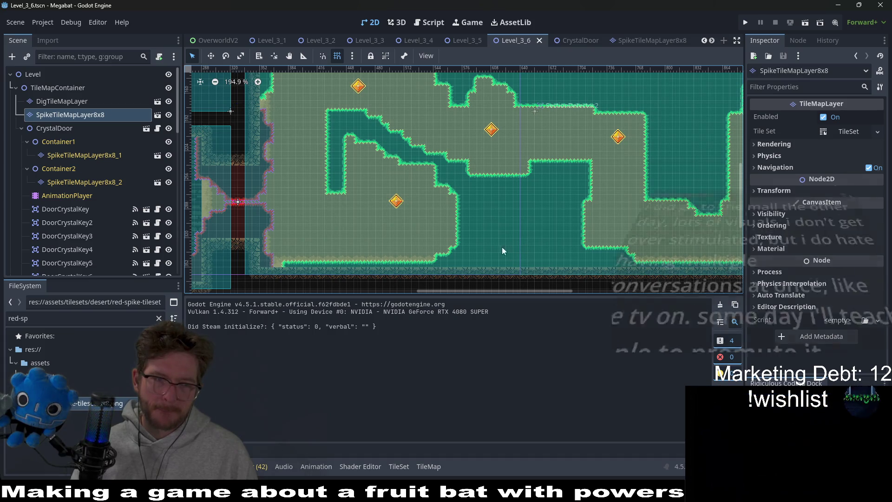
Step: Inspect CrystalDoor, then target SpikeTileMapLayer8x8 with Emerald terrain for painting
{"action": "left_click", "coordinate": [77, 129]}
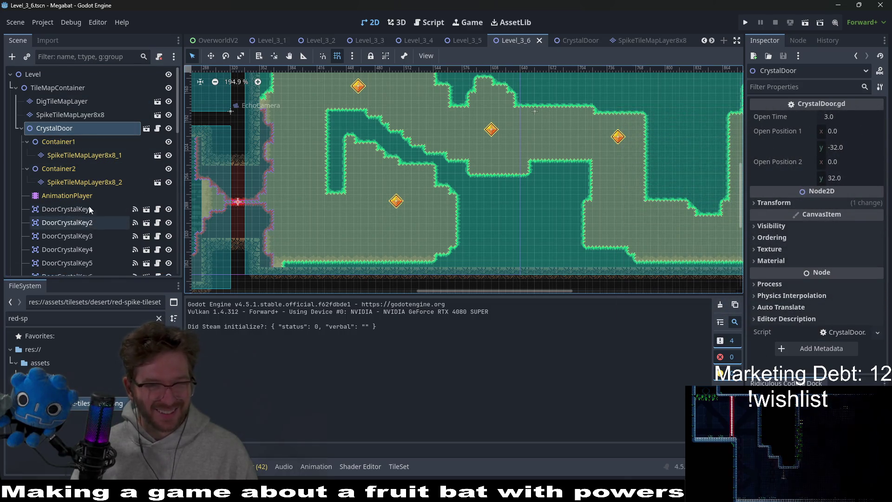
{"action": "left_click", "coordinate": [87, 117]}
{"action": "left_click", "coordinate": [221, 351]}
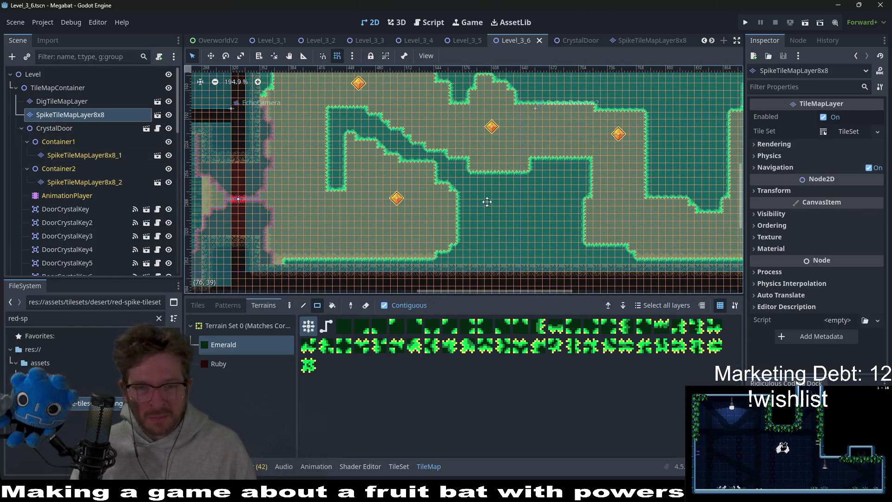
Step: Paint several Emerald rectangles along the tunnel edges, including a 4x3 block
{"action": "scroll", "coordinate": [483, 199], "scroll_direction": "down", "scroll_amount": 2}
{"action": "left_click_drag", "start_coordinate": [445, 180], "coordinate": [517, 212]}
{"action": "mouse_move", "coordinate": [464, 156]}
{"action": "left_mouse_down"}
{"action": "mouse_move", "coordinate": [511, 154]}
{"action": "mouse_move", "coordinate": [465, 211]}
{"action": "mouse_move", "coordinate": [540, 208]}
{"action": "mouse_move", "coordinate": [504, 197]}
{"action": "mouse_move", "coordinate": [557, 203]}
{"action": "left_mouse_up"}
{"action": "scroll", "coordinate": [473, 147], "scroll_direction": "up", "scroll_amount": 1}
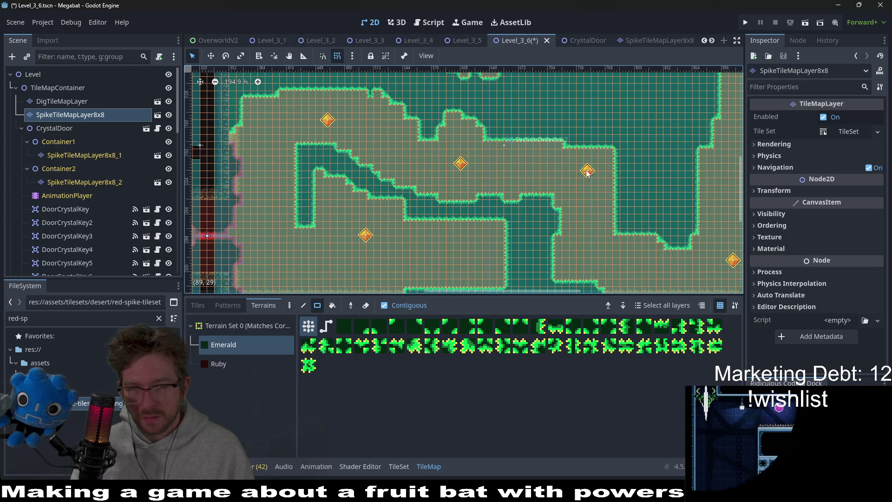
{"action": "left_click_drag", "start_coordinate": [609, 153], "coordinate": [614, 161]}
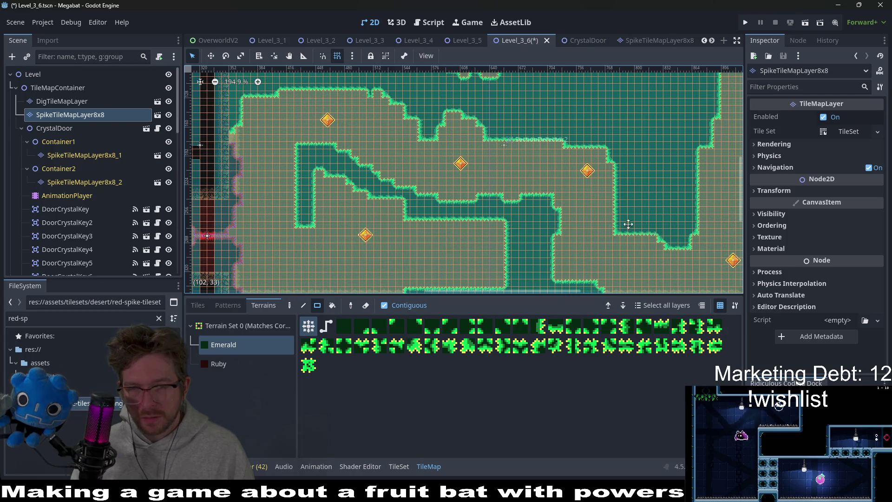
{"action": "left_click_drag", "start_coordinate": [647, 226], "coordinate": [567, 211]}
{"action": "mouse_move", "coordinate": [474, 256]}
{"action": "left_mouse_down"}
{"action": "mouse_move", "coordinate": [496, 269]}
{"action": "mouse_move", "coordinate": [489, 251]}
{"action": "left_mouse_up"}
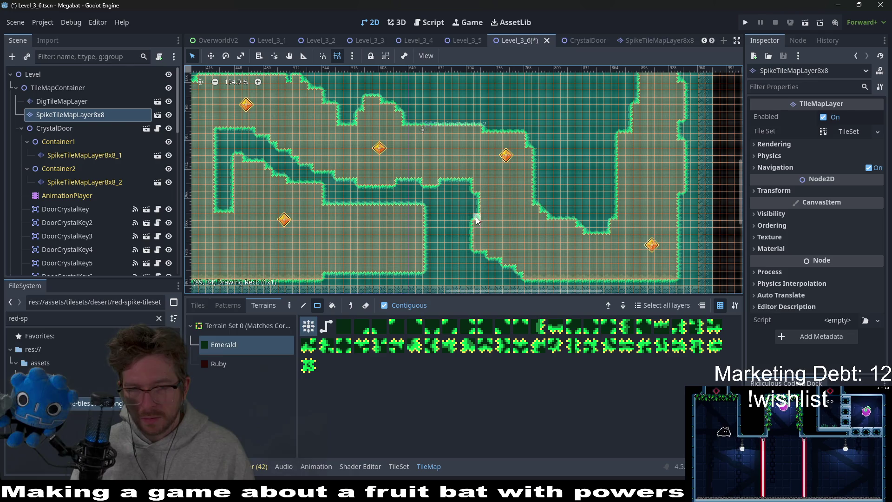
{"action": "scroll", "coordinate": [536, 243], "scroll_direction": "down", "scroll_amount": 4}
{"action": "scroll", "coordinate": [566, 206], "scroll_direction": "up", "scroll_amount": 2}
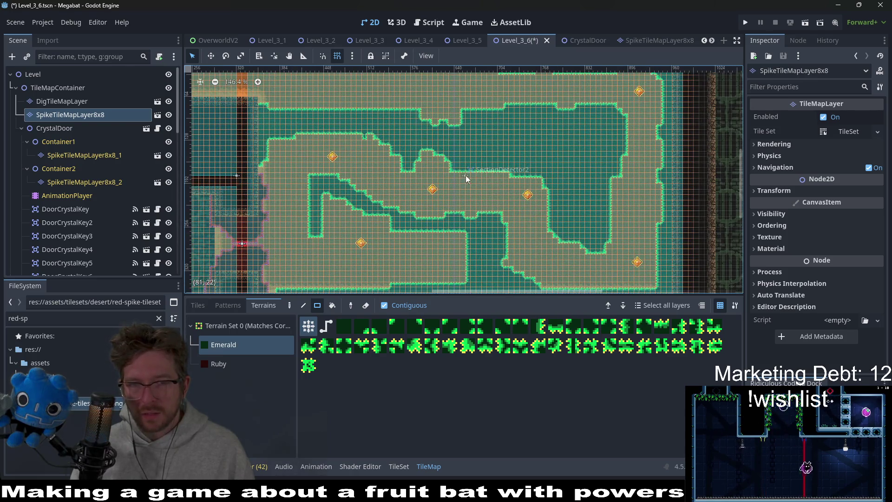
{"action": "scroll", "coordinate": [241, 260], "scroll_direction": "up", "scroll_amount": 4}
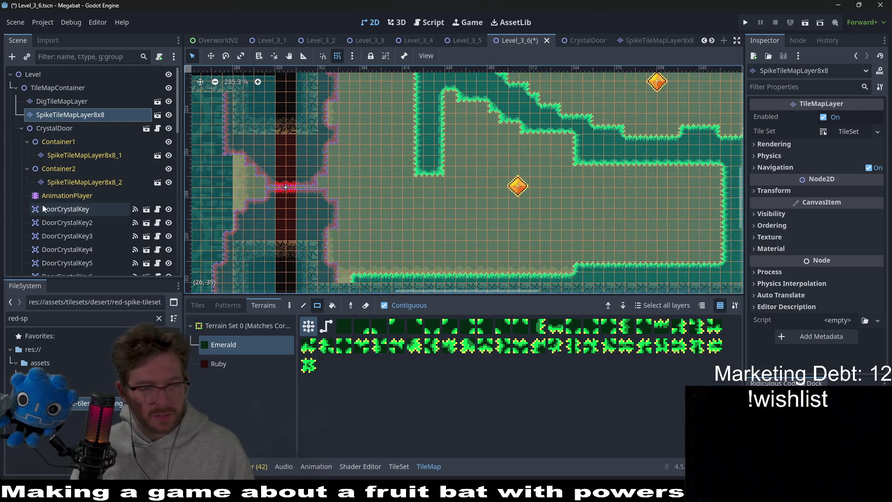
Step: Drag DoorCrystalKey6 further right within the lower tunnel using the Move tool
{"action": "scroll", "coordinate": [46, 211], "scroll_direction": "down", "scroll_amount": 15}
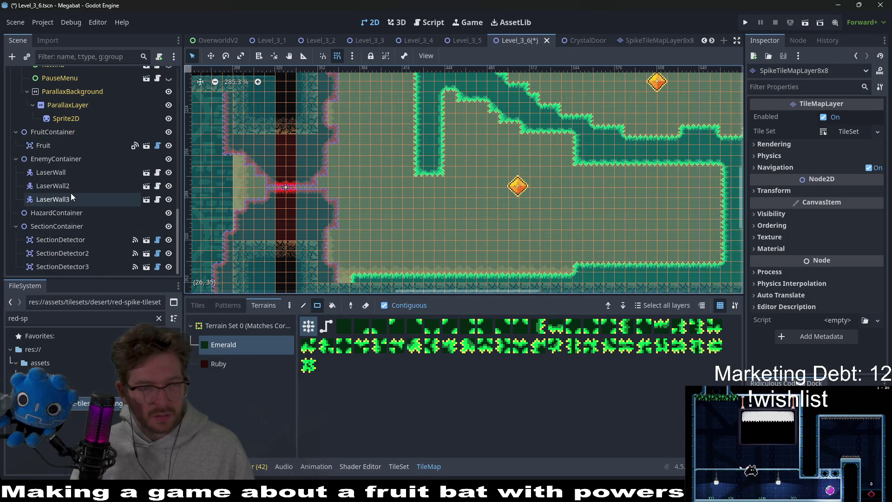
{"action": "left_click", "coordinate": [89, 266]}
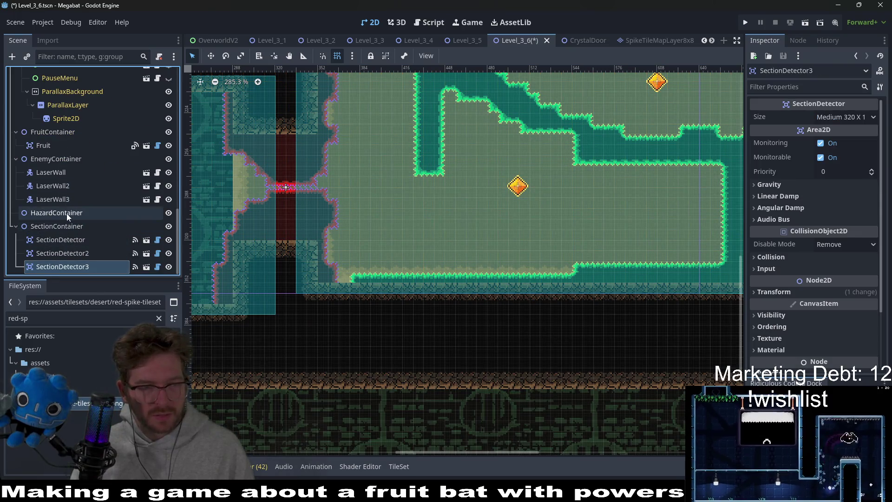
{"action": "scroll", "coordinate": [66, 212], "scroll_direction": "up", "scroll_amount": 15}
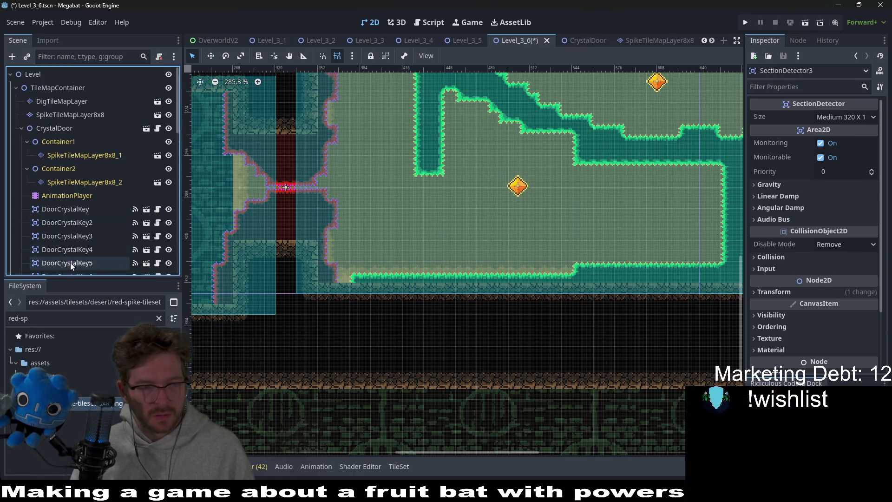
{"action": "scroll", "coordinate": [70, 263], "scroll_direction": "down", "scroll_amount": 3}
{"action": "left_click", "coordinate": [68, 225]}
{"action": "key", "text": "w"}
{"action": "mouse_move", "coordinate": [546, 196]}
{"action": "left_mouse_down"}
{"action": "mouse_move", "coordinate": [636, 204]}
{"action": "mouse_move", "coordinate": [656, 221]}
{"action": "mouse_move", "coordinate": [540, 226]}
{"action": "left_mouse_up"}
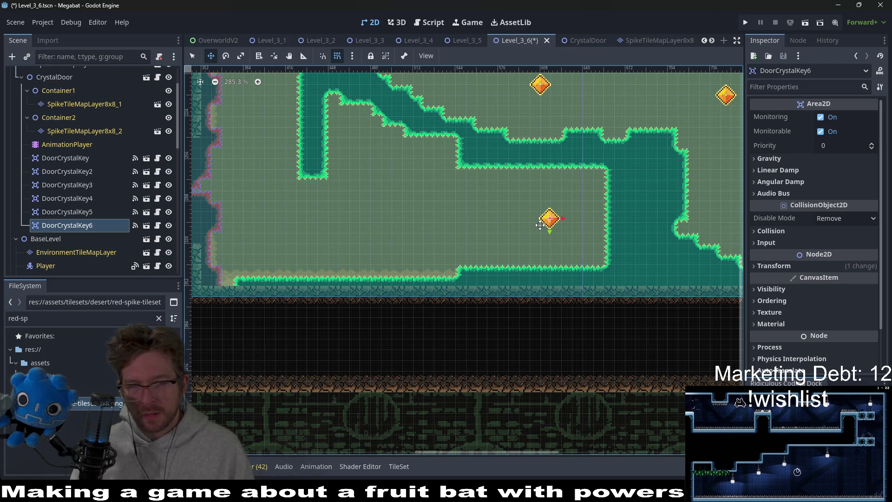
{"action": "scroll", "coordinate": [102, 192], "scroll_direction": "up", "scroll_amount": 3}
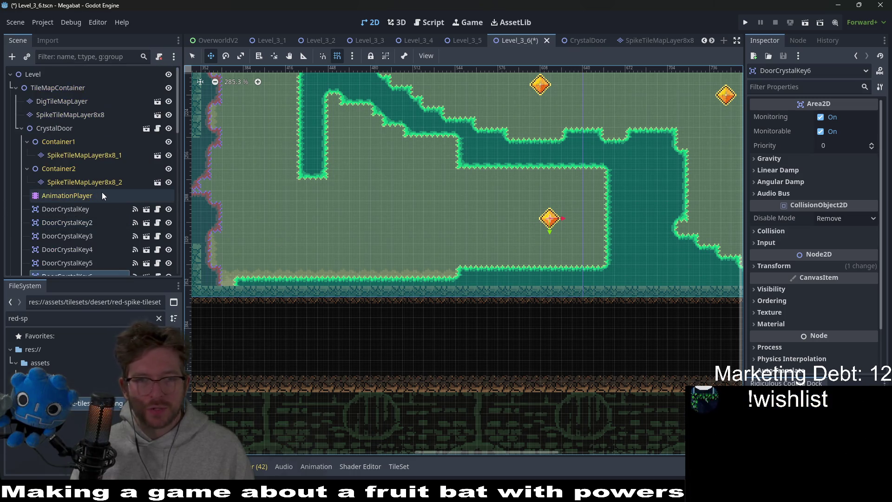
{"action": "left_click", "coordinate": [61, 102]}
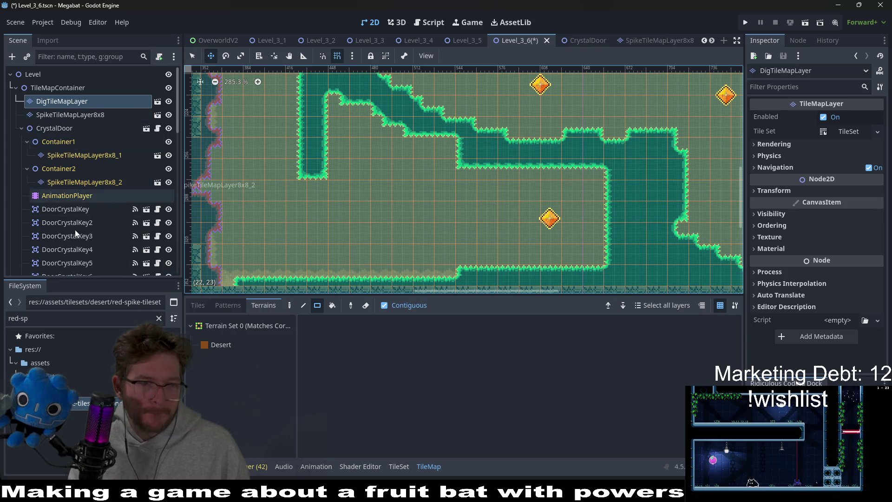
{"action": "scroll", "coordinate": [70, 223], "scroll_direction": "down", "scroll_amount": 5}
{"action": "left_click", "coordinate": [68, 202]}
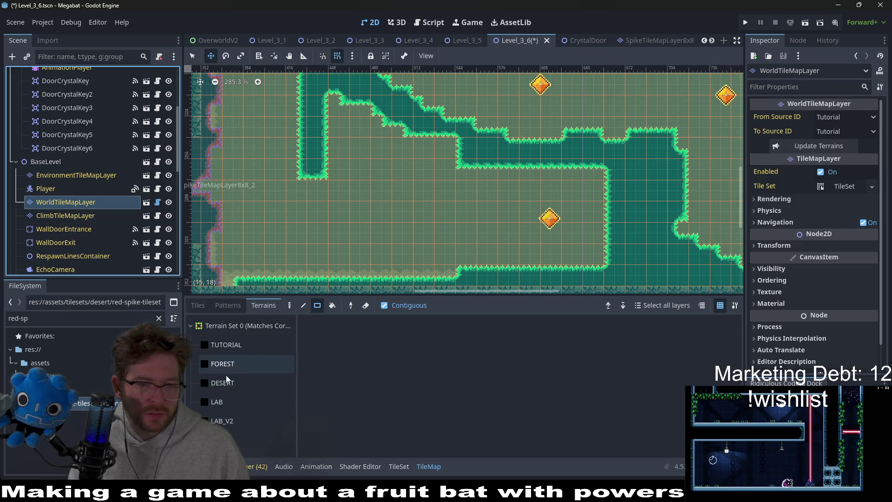
{"action": "left_click", "coordinate": [222, 383]}
{"action": "left_click_drag", "start_coordinate": [594, 279], "coordinate": [597, 172]}
{"action": "scroll", "coordinate": [609, 223], "scroll_direction": "down", "scroll_amount": 2}
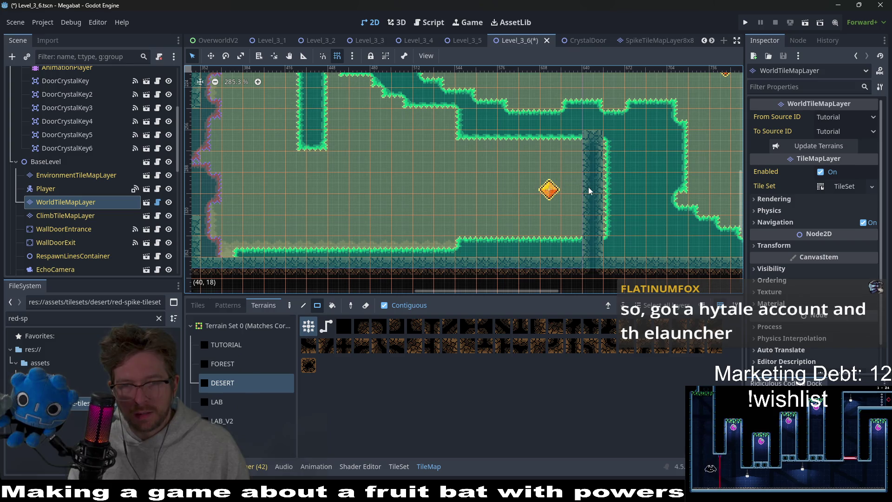
{"action": "scroll", "coordinate": [601, 228], "scroll_direction": "down", "scroll_amount": 7}
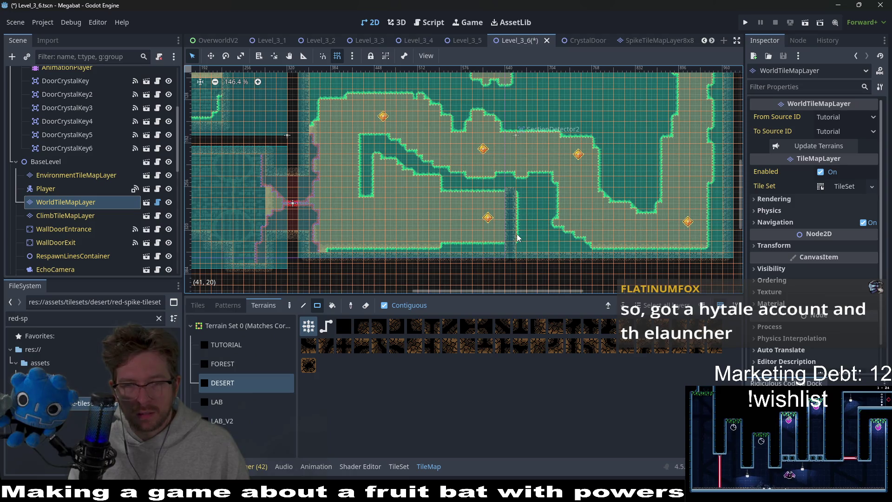
{"action": "scroll", "coordinate": [519, 237], "scroll_direction": "up", "scroll_amount": 6}
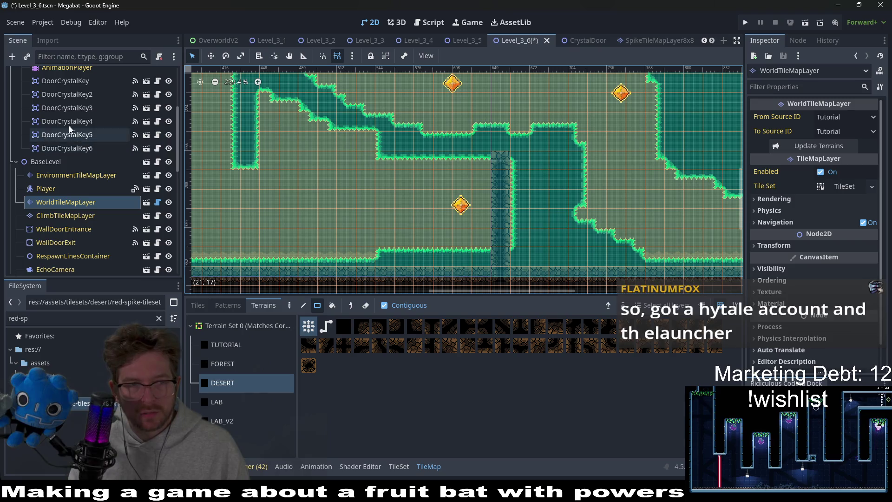
{"action": "scroll", "coordinate": [74, 128], "scroll_direction": "up", "scroll_amount": 5}
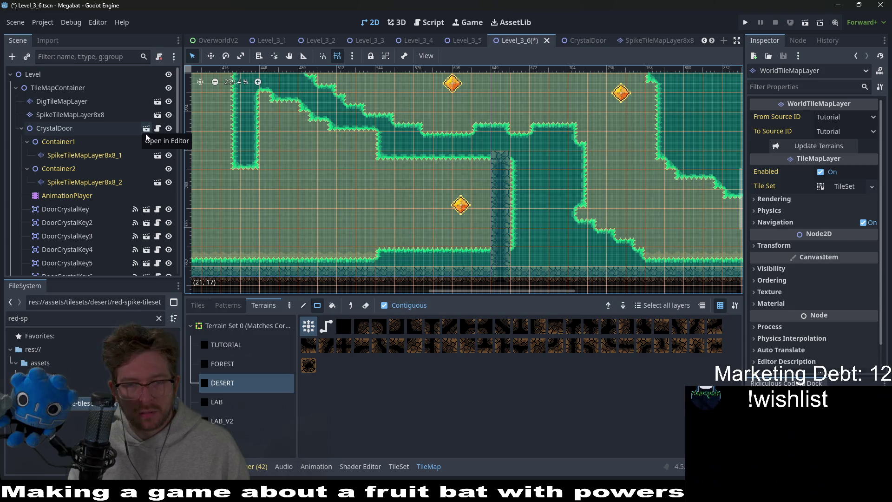
Step: Paint a 1x6 Desert dig column beside the stone pillar on DigTileMapLayer
{"action": "left_click", "coordinate": [88, 100]}
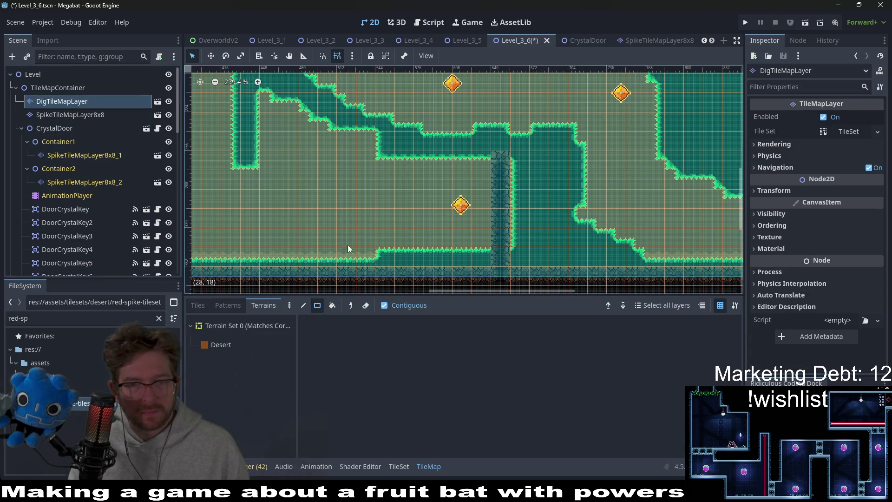
{"action": "left_click", "coordinate": [260, 353]}
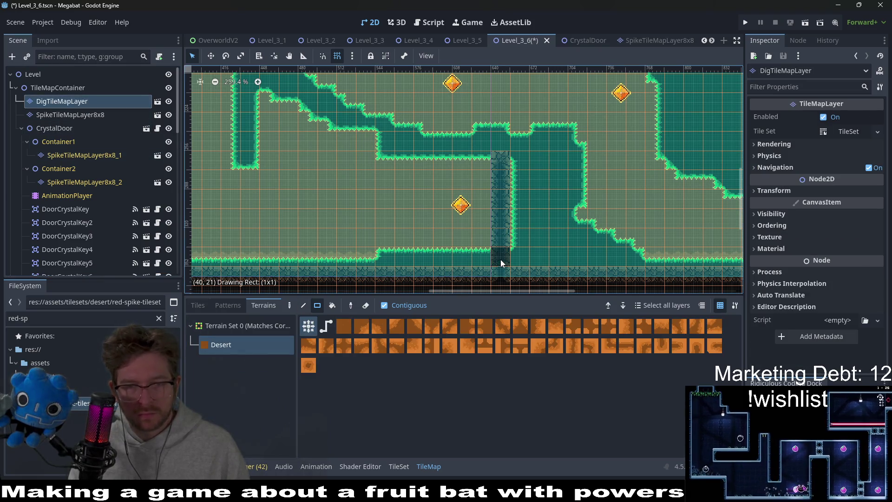
{"action": "left_click_drag", "start_coordinate": [512, 159], "coordinate": [512, 159]}
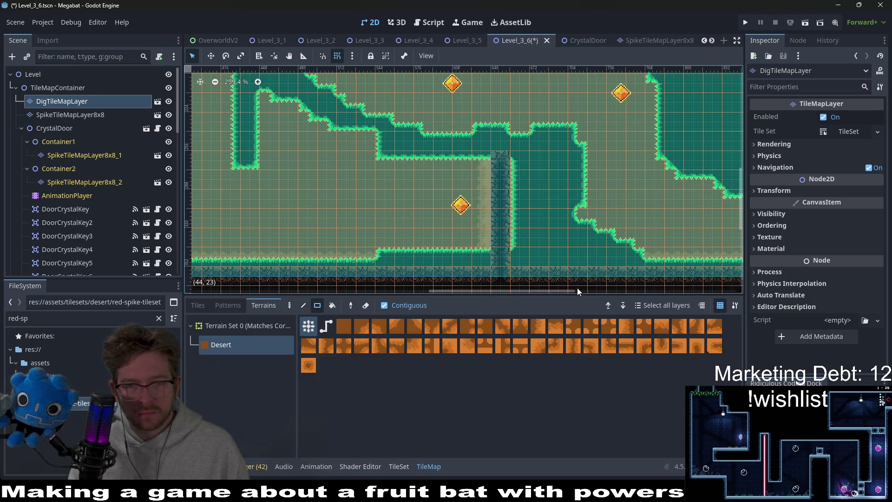
Step: Paint Emerald spikes left of the stone column on SpikeTileMapLayer8x8
{"action": "left_click", "coordinate": [67, 118]}
{"action": "left_click", "coordinate": [241, 348]}
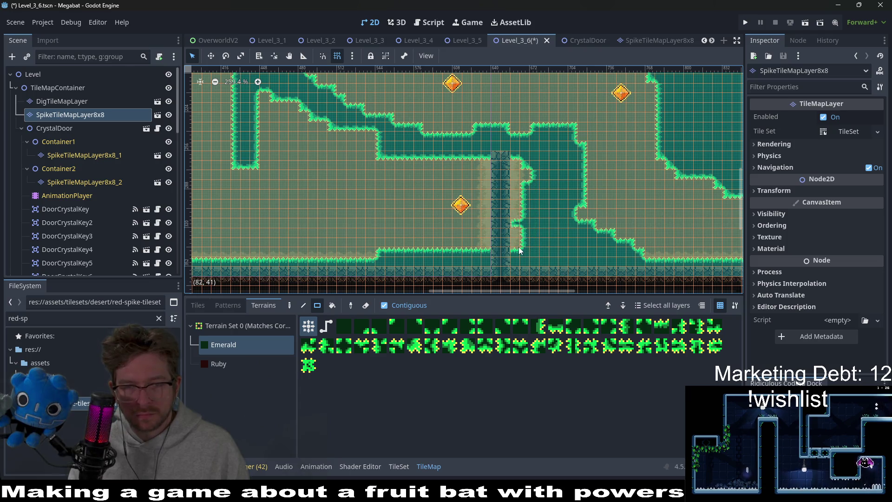
{"action": "left_click", "coordinate": [484, 246]}
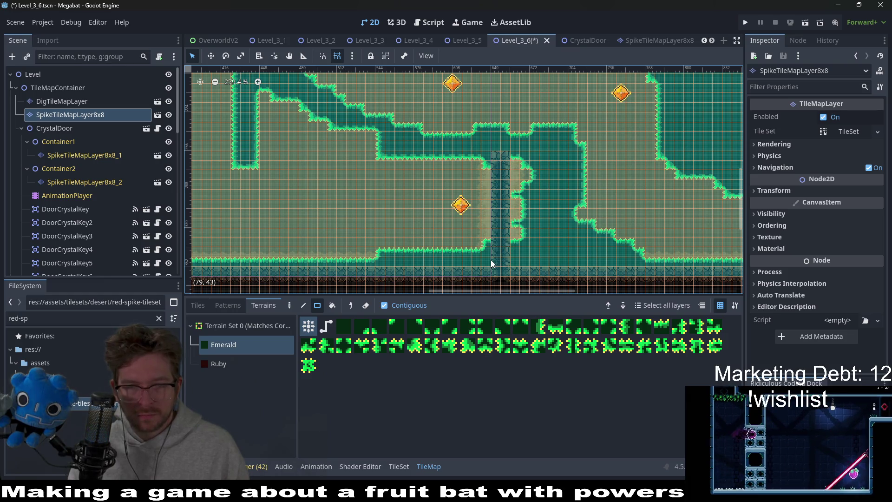
Step: Extend the upper-left spike column by one tile and add a 3x3 Emerald block
{"action": "mouse_move", "coordinate": [676, 231]}
{"action": "left_mouse_down"}
{"action": "mouse_move", "coordinate": [630, 228]}
{"action": "mouse_move", "coordinate": [534, 193]}
{"action": "left_mouse_up"}
{"action": "mouse_move", "coordinate": [360, 153]}
{"action": "left_mouse_down"}
{"action": "mouse_move", "coordinate": [425, 181]}
{"action": "mouse_move", "coordinate": [531, 193]}
{"action": "left_mouse_up"}
{"action": "scroll", "coordinate": [537, 192], "scroll_direction": "down", "scroll_amount": 3}
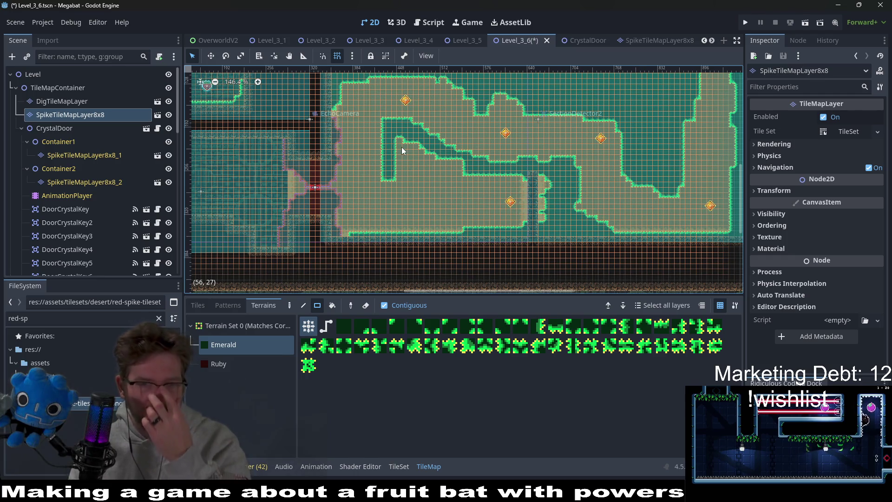
{"action": "scroll", "coordinate": [385, 117], "scroll_direction": "up", "scroll_amount": 3}
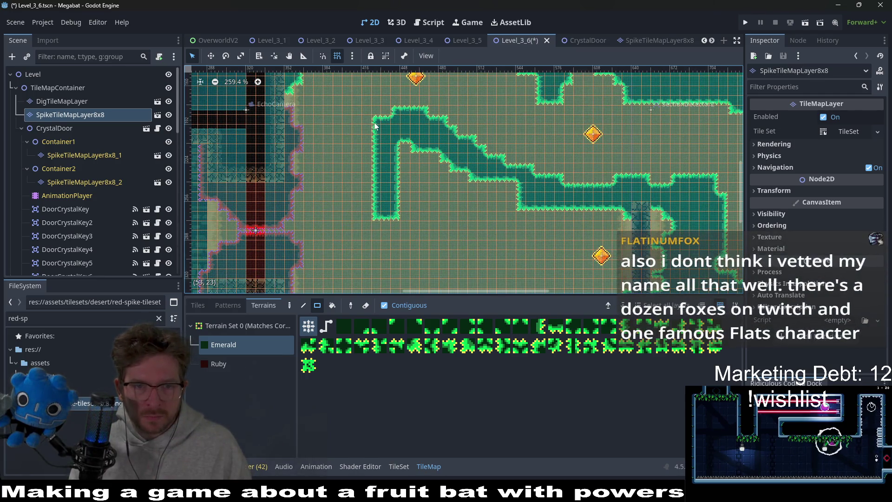
{"action": "mouse_move", "coordinate": [395, 227]}
{"action": "left_mouse_down"}
{"action": "mouse_move", "coordinate": [402, 164]}
{"action": "mouse_move", "coordinate": [408, 170]}
{"action": "left_mouse_up"}
{"action": "left_click", "coordinate": [403, 159]}
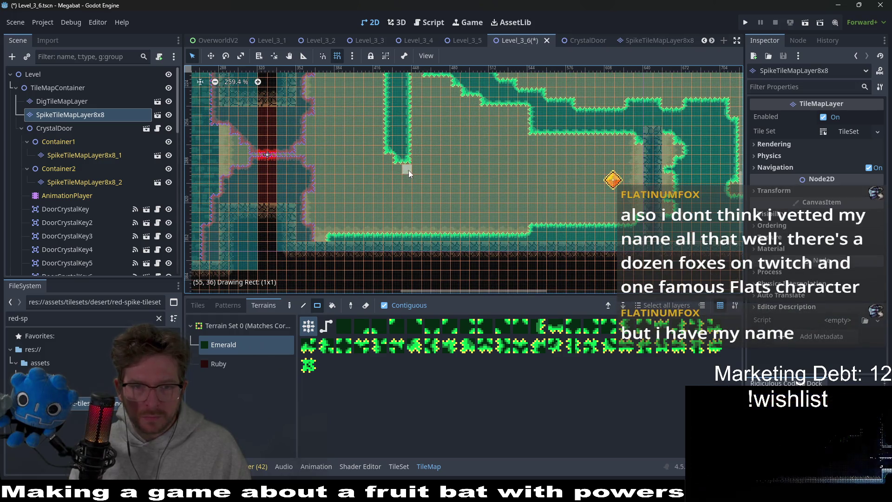
{"action": "mouse_move", "coordinate": [442, 109]}
{"action": "left_mouse_down"}
{"action": "mouse_move", "coordinate": [408, 154]}
{"action": "mouse_move", "coordinate": [398, 142]}
{"action": "mouse_move", "coordinate": [385, 149]}
{"action": "mouse_move", "coordinate": [437, 155]}
{"action": "left_mouse_up"}
{"action": "scroll", "coordinate": [456, 172], "scroll_direction": "down", "scroll_amount": 4}
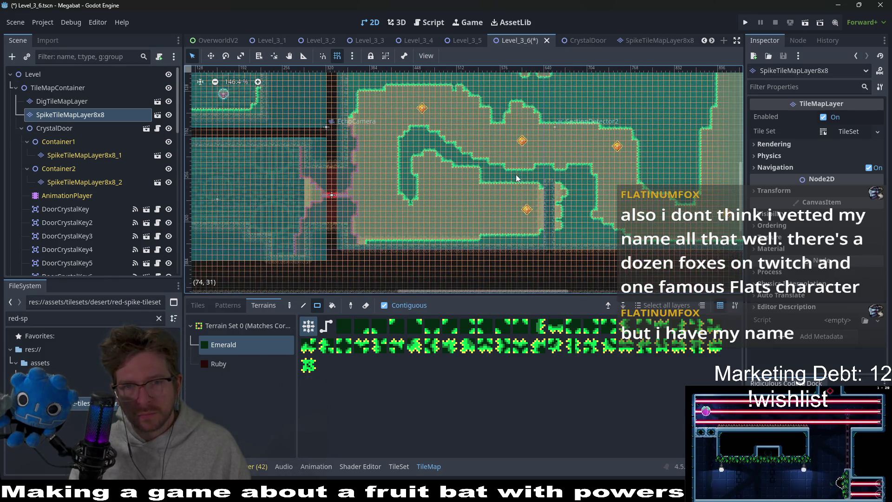
Step: Survey the right side of the level and focus DoorCrystalKey
{"action": "left_click_drag", "start_coordinate": [505, 195], "coordinate": [515, 164]}
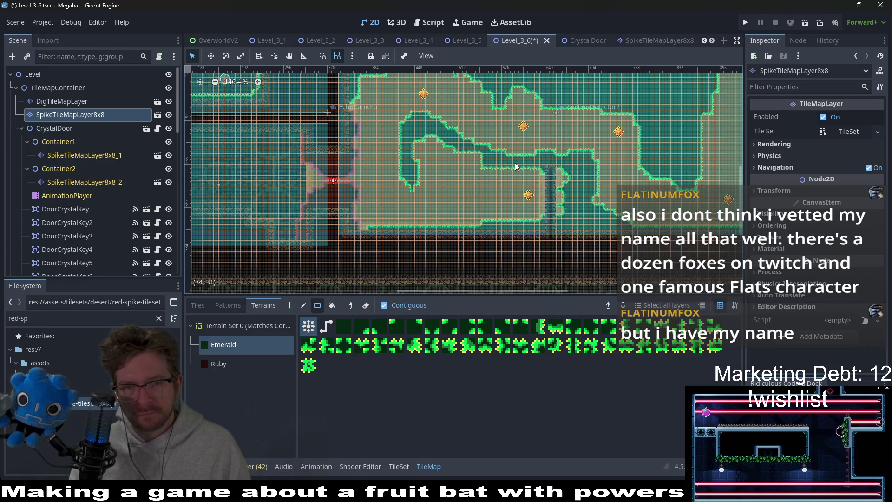
{"action": "scroll", "coordinate": [427, 197], "scroll_direction": "up", "scroll_amount": 2}
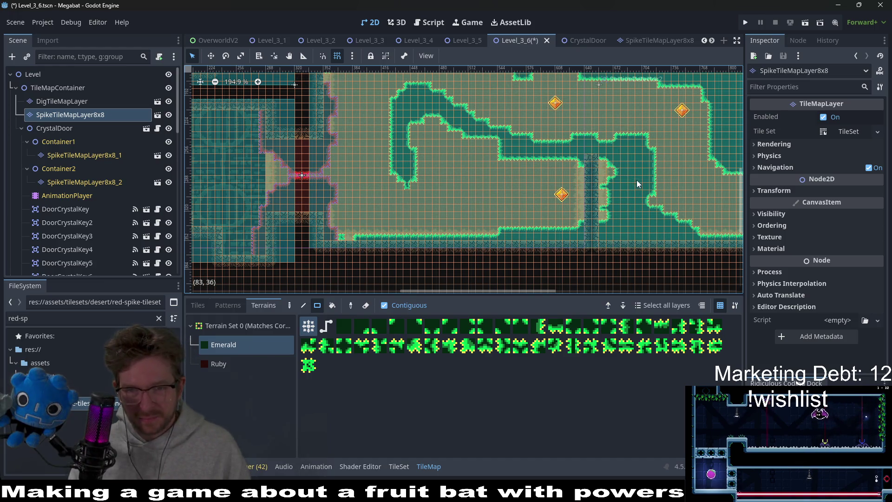
{"action": "scroll", "coordinate": [637, 183], "scroll_direction": "up", "scroll_amount": 3}
{"action": "mouse_move", "coordinate": [689, 172]}
{"action": "left_mouse_down"}
{"action": "mouse_move", "coordinate": [573, 149]}
{"action": "mouse_move", "coordinate": [537, 172]}
{"action": "mouse_move", "coordinate": [500, 223]}
{"action": "left_mouse_up"}
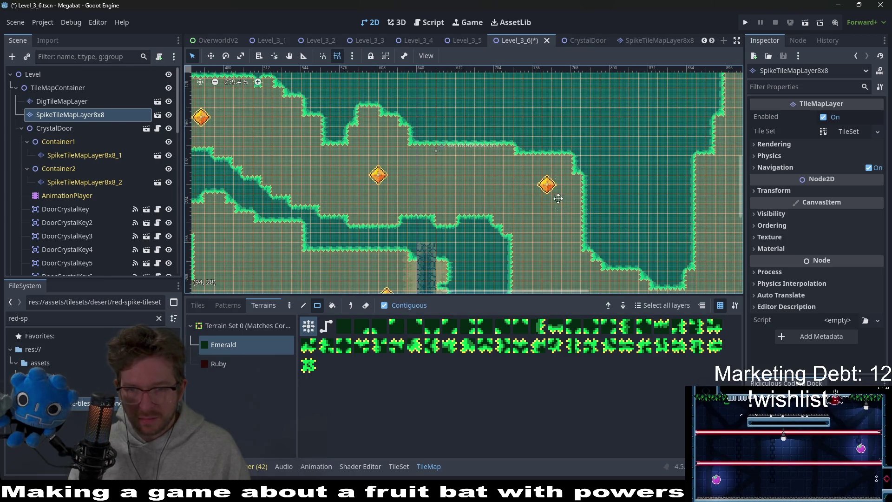
{"action": "scroll", "coordinate": [558, 206], "scroll_direction": "down", "scroll_amount": 4}
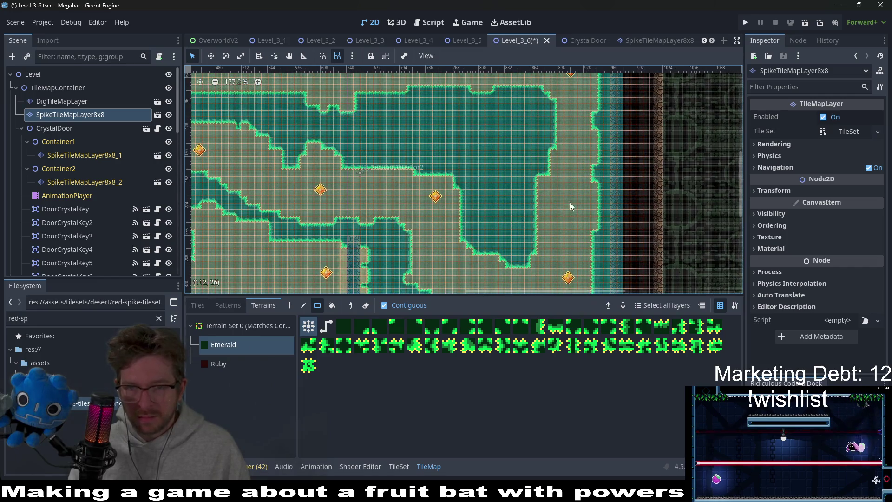
{"action": "scroll", "coordinate": [564, 199], "scroll_direction": "up", "scroll_amount": 1}
{"action": "scroll", "coordinate": [73, 176], "scroll_direction": "down", "scroll_amount": 3}
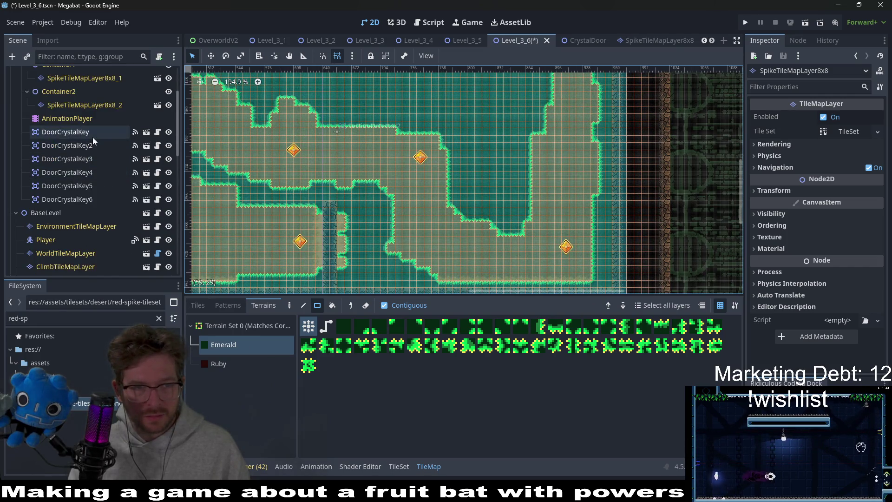
{"action": "double_click", "coordinate": [65, 132]}
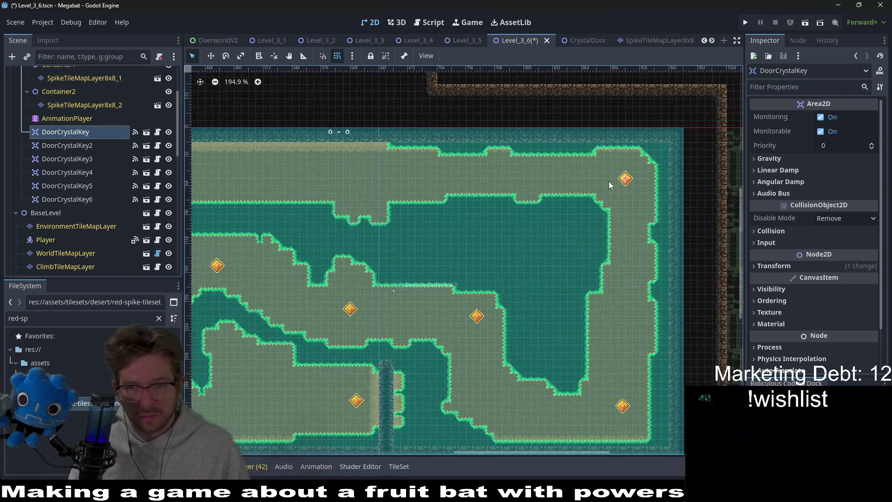
{"action": "scroll", "coordinate": [609, 181], "scroll_direction": "up", "scroll_amount": 3}
{"action": "scroll", "coordinate": [510, 152], "scroll_direction": "down", "scroll_amount": 6}
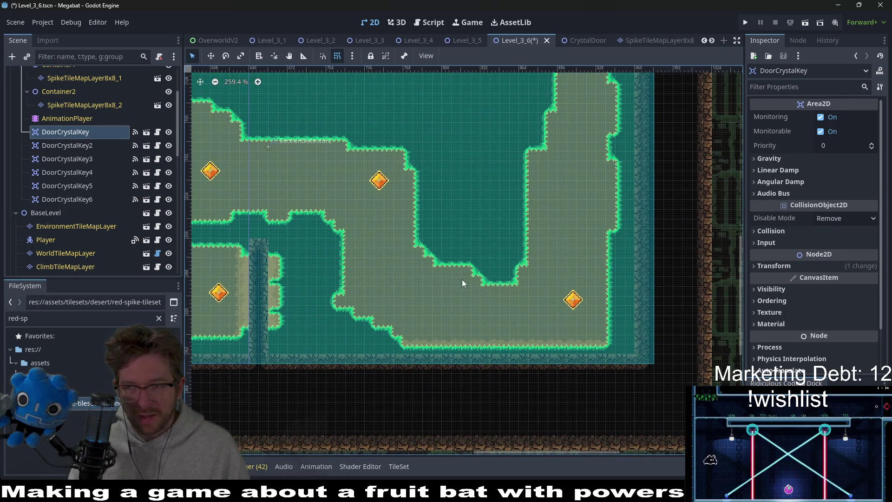
Step: Check keys 2–4, then nudge DoorCrystalKey5 slightly left and down
{"action": "left_click", "coordinate": [95, 145]}
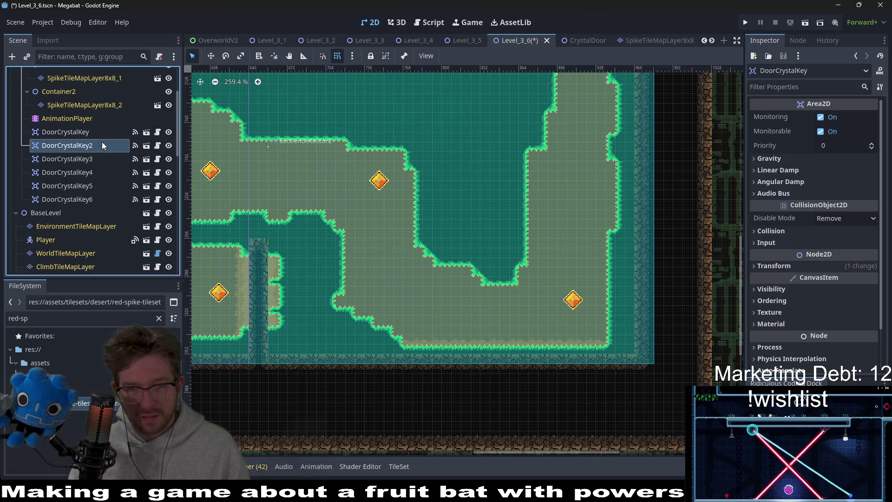
{"action": "left_click", "coordinate": [85, 160]}
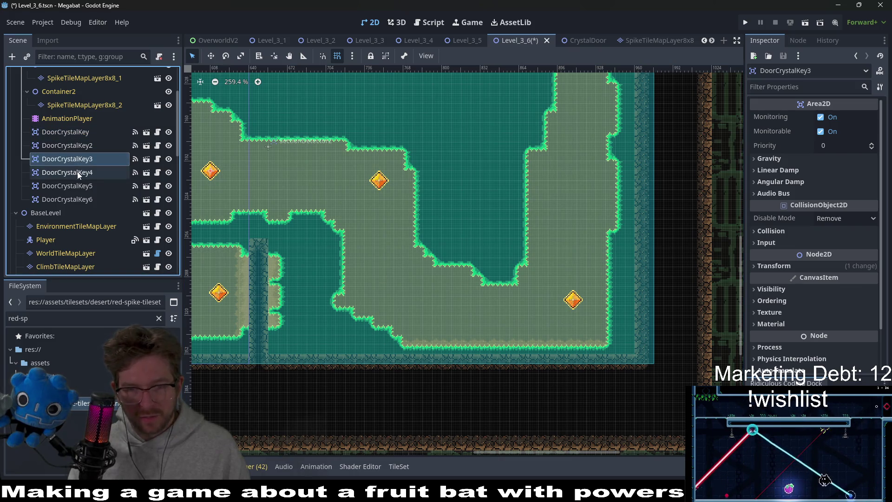
{"action": "left_click", "coordinate": [78, 172]}
{"action": "left_click", "coordinate": [75, 186]}
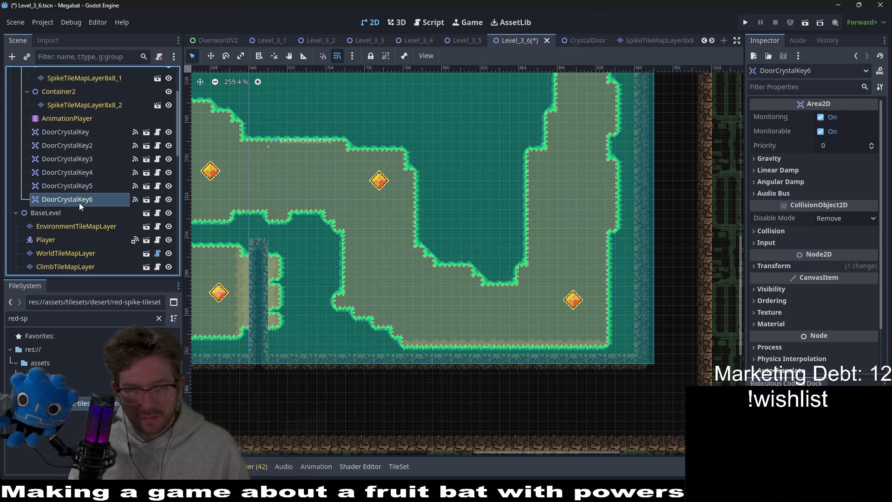
{"action": "key", "text": "Down"}
{"action": "key", "text": "Down"}
{"action": "key", "text": "Left"}
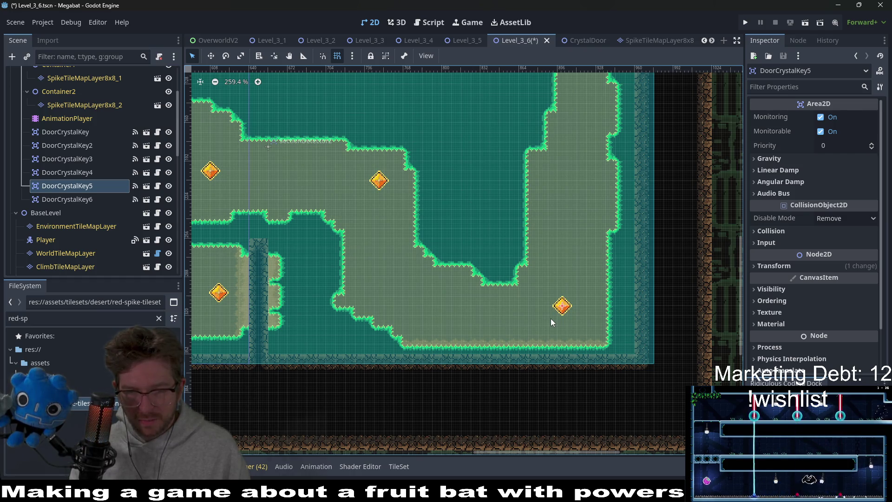
{"action": "scroll", "coordinate": [558, 306], "scroll_direction": "up", "scroll_amount": 2}
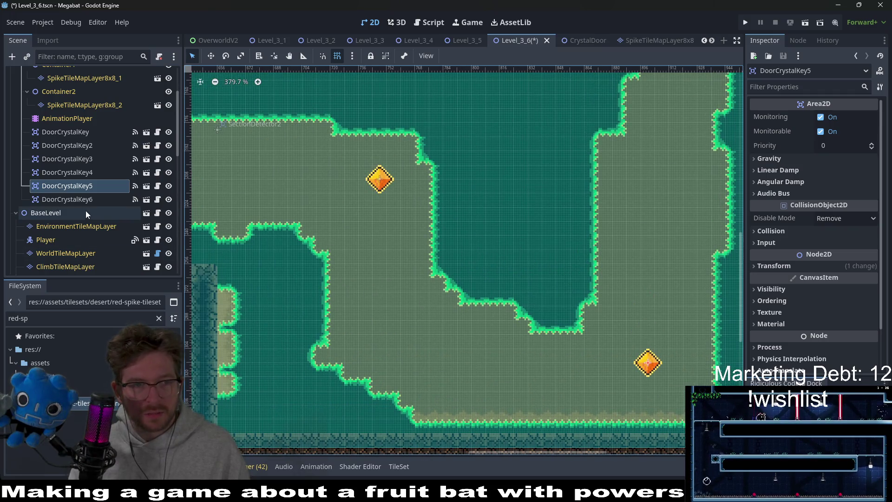
Step: Check the positions of DoorCrystalKey6, 4 and 2 across the level
{"action": "left_click", "coordinate": [88, 198]}
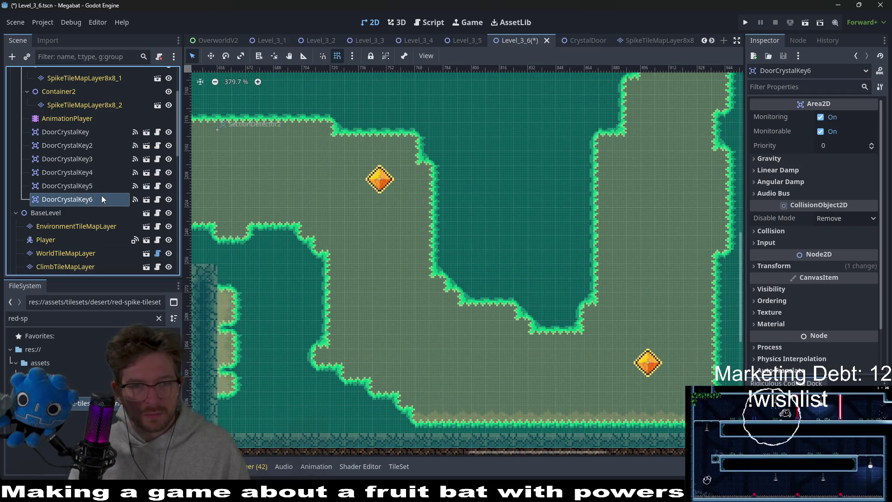
{"action": "left_click", "coordinate": [74, 171]}
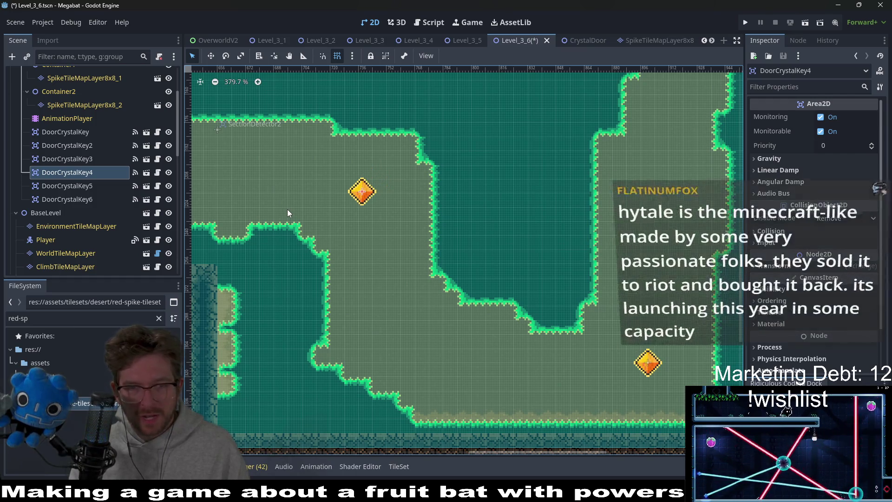
{"action": "scroll", "coordinate": [358, 208], "scroll_direction": "down", "scroll_amount": 5}
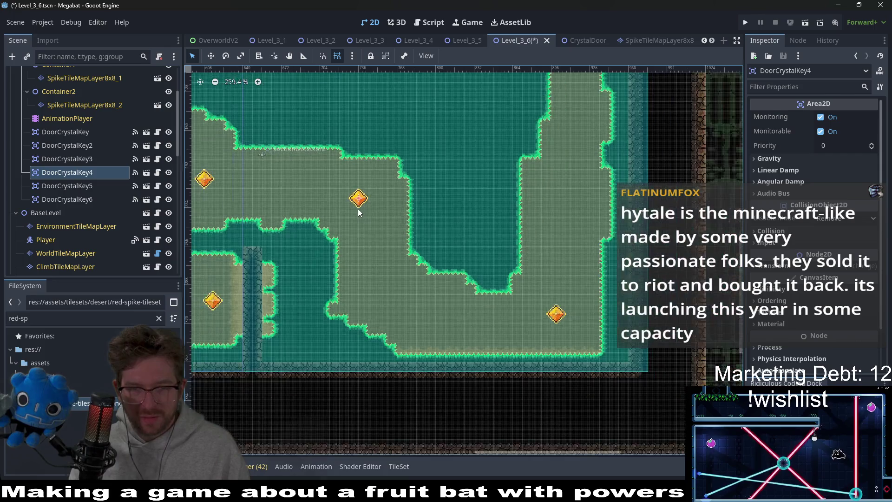
{"action": "mouse_move", "coordinate": [360, 208]}
{"action": "left_mouse_down"}
{"action": "mouse_move", "coordinate": [450, 207]}
{"action": "mouse_move", "coordinate": [539, 252]}
{"action": "left_mouse_up"}
{"action": "left_click_drag", "start_coordinate": [324, 230], "coordinate": [418, 236]}
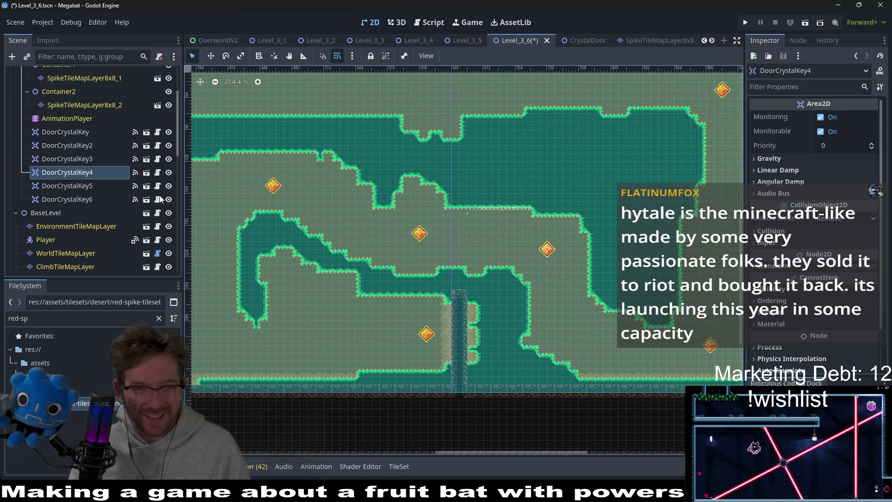
{"action": "left_click", "coordinate": [81, 200]}
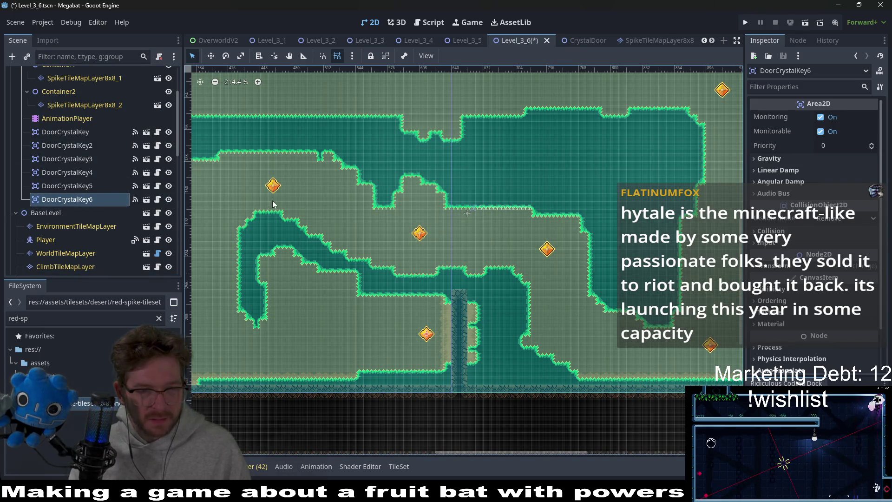
{"action": "left_click", "coordinate": [86, 139]}
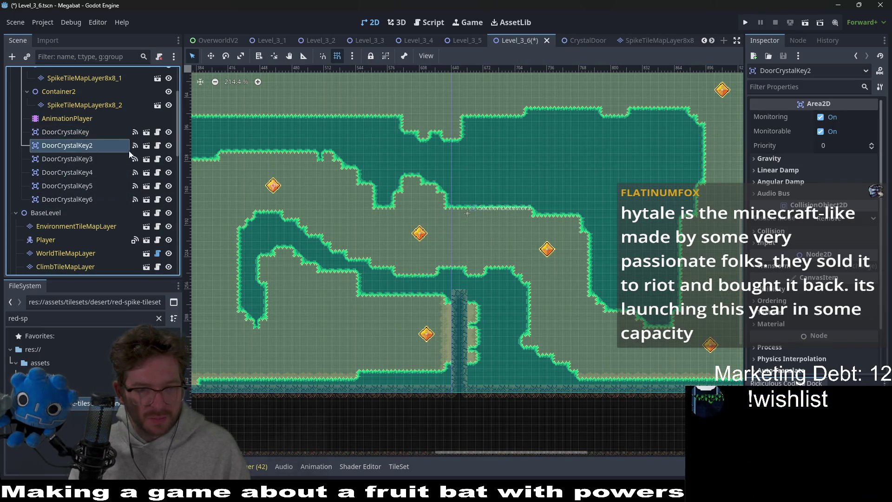
Step: Nudge DoorCrystalKey2 left twice, then down and back up to settle its height
{"action": "scroll", "coordinate": [400, 207], "scroll_direction": "up", "scroll_amount": 3}
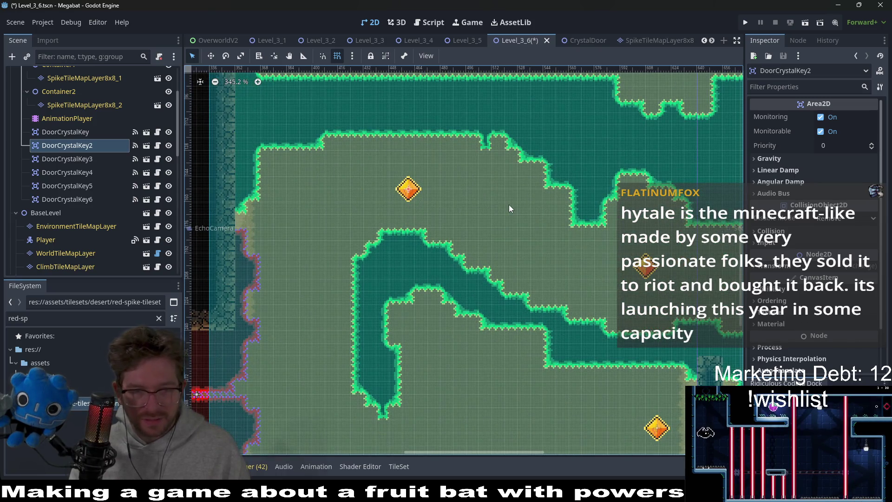
{"action": "key", "text": "Left"}
{"action": "key", "text": "Left"}
{"action": "key", "text": "Left"}
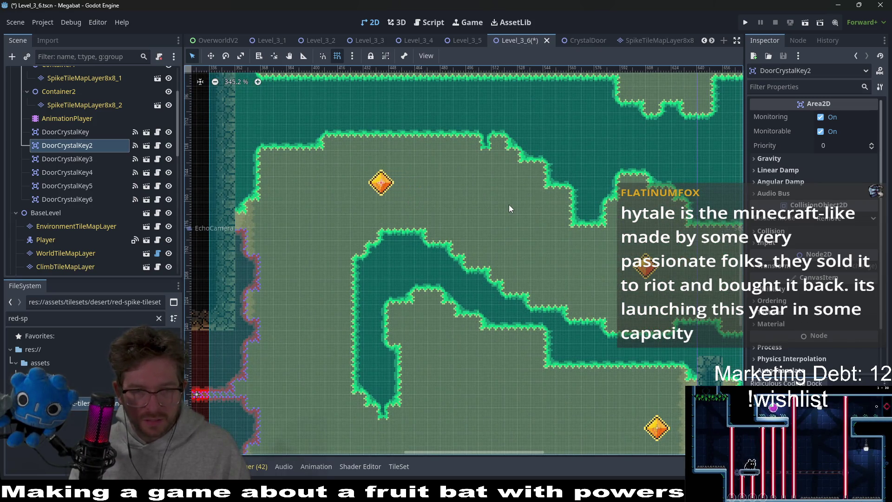
{"action": "key", "text": "Left"}
{"action": "key", "text": "Down"}
{"action": "key", "text": "Down"}
{"action": "key", "text": "Down"}
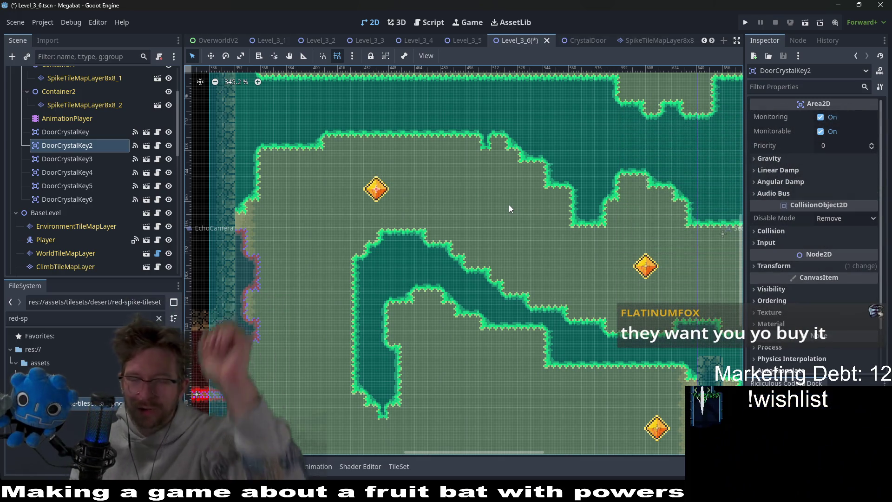
{"action": "key", "text": "Up"}
{"action": "key", "text": "Up"}
{"action": "key", "text": "Up"}
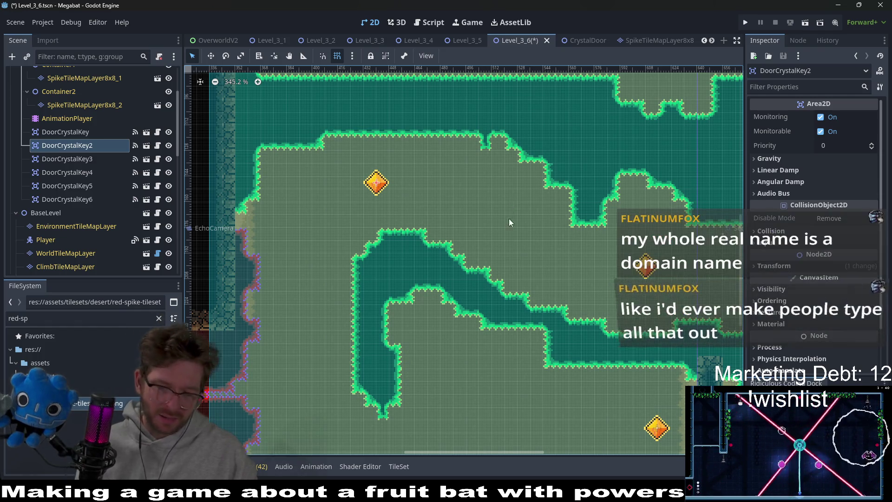
{"action": "key", "text": "alt+Tab"}
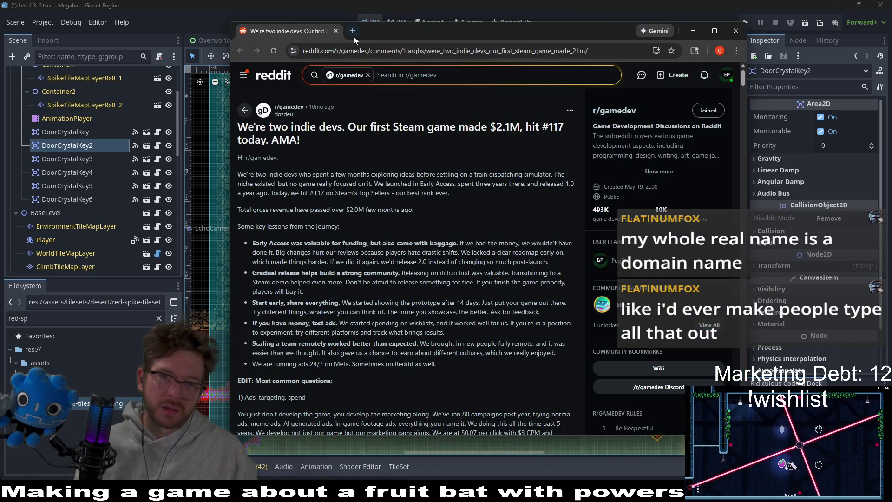
Step: Search Google for 'hytale' in a new Chrome tab, then return to Godot
{"action": "left_click", "coordinate": [353, 37]}
{"action": "type", "text": "hytale"}
{"action": "key", "text": "Return"}
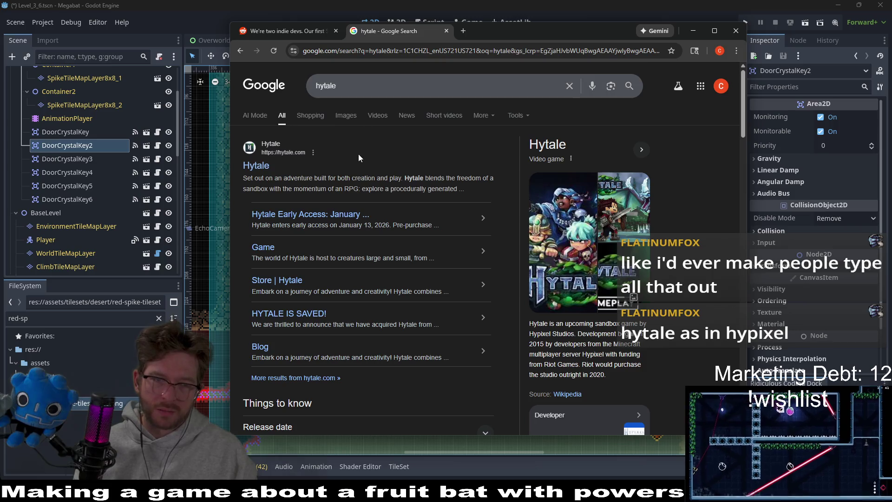
{"action": "key", "text": "alt+Tab"}
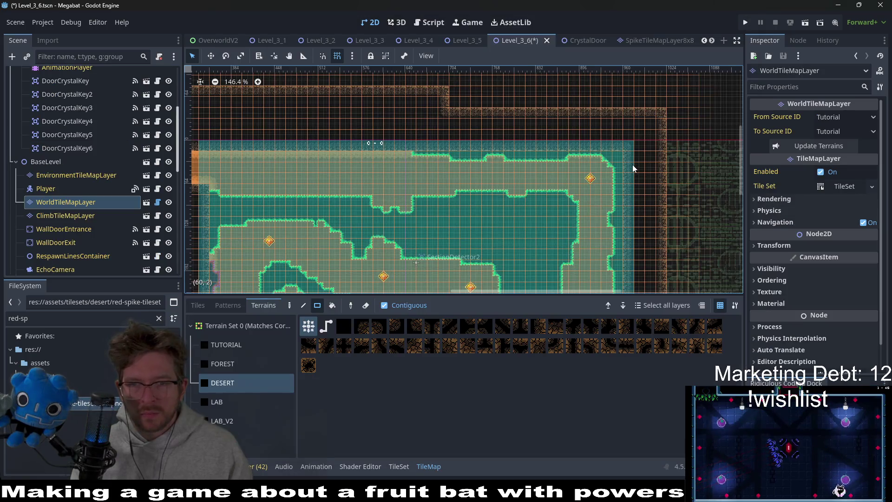
{"action": "scroll", "coordinate": [484, 189], "scroll_direction": "left", "scroll_amount": 3}
{"action": "scroll", "coordinate": [476, 161], "scroll_direction": "down", "scroll_amount": 1}
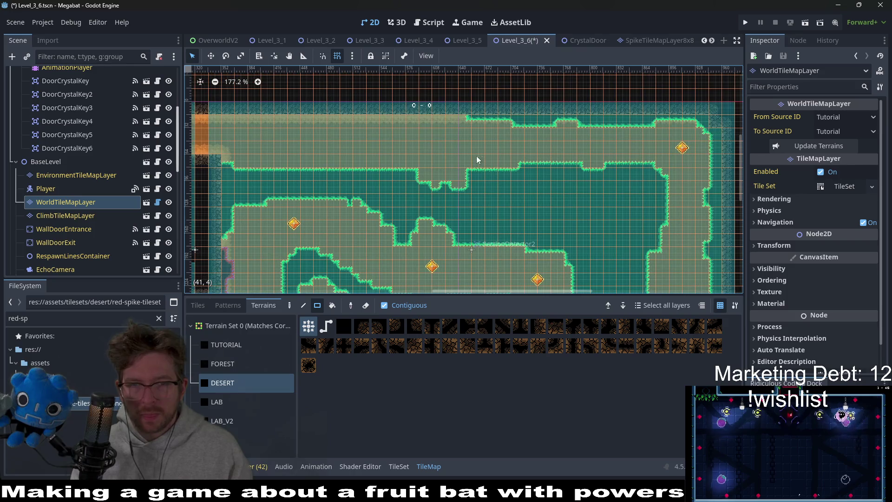
{"action": "scroll", "coordinate": [398, 136], "scroll_direction": "down", "scroll_amount": 2}
{"action": "scroll", "coordinate": [511, 185], "scroll_direction": "down", "scroll_amount": 2}
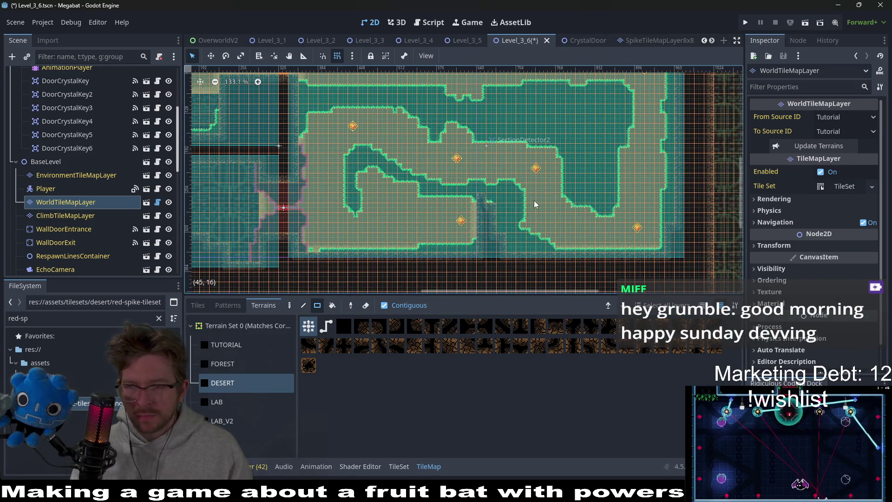
{"action": "scroll", "coordinate": [548, 186], "scroll_direction": "down", "scroll_amount": 2}
{"action": "scroll", "coordinate": [488, 182], "scroll_direction": "right", "scroll_amount": 2}
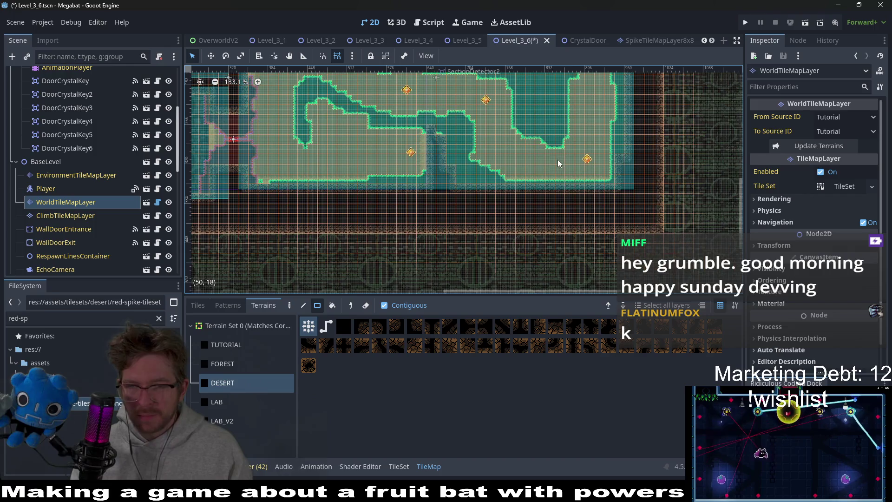
{"action": "scroll", "coordinate": [446, 177], "scroll_direction": "down", "scroll_amount": 1}
{"action": "scroll", "coordinate": [407, 178], "scroll_direction": "up", "scroll_amount": 7}
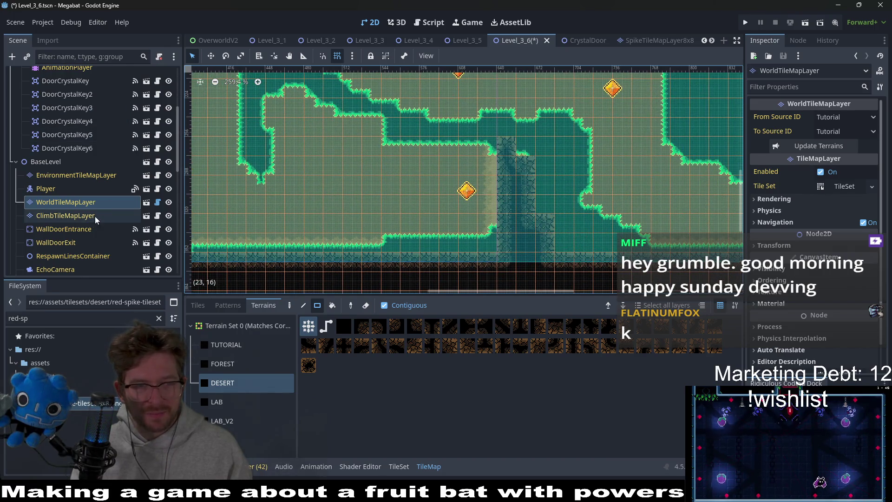
{"action": "scroll", "coordinate": [93, 209], "scroll_direction": "up", "scroll_amount": 2}
{"action": "scroll", "coordinate": [99, 220], "scroll_direction": "down", "scroll_amount": 5}
{"action": "scroll", "coordinate": [98, 186], "scroll_direction": "up", "scroll_amount": 4}
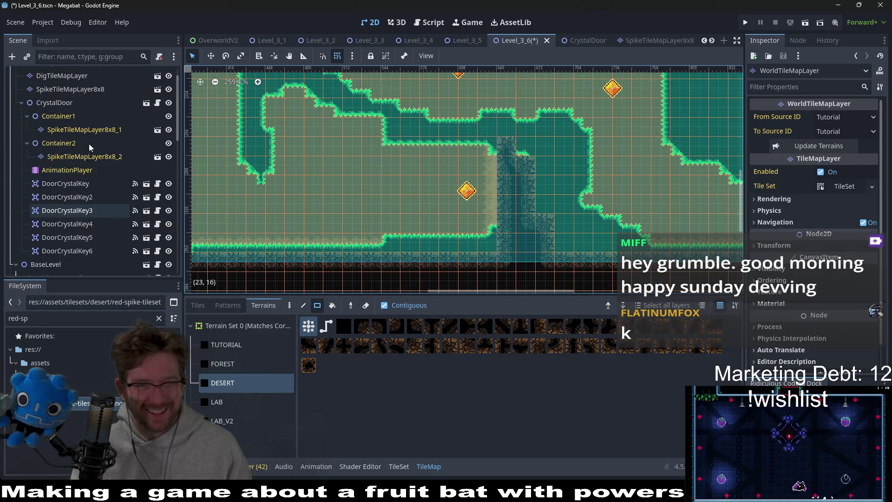
{"action": "left_click", "coordinate": [64, 89]}
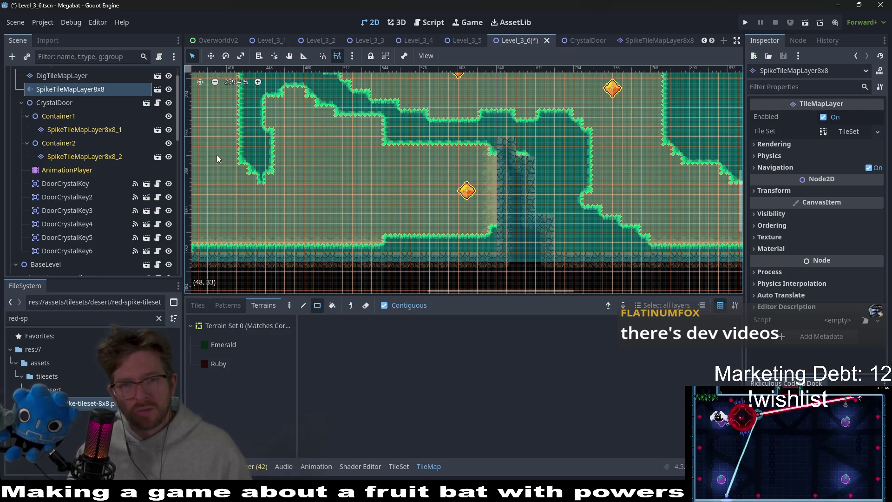
Step: Paint a 3x7 Emerald spike block plus a small notch beside the stone dig column, then save
{"action": "left_click", "coordinate": [226, 345]}
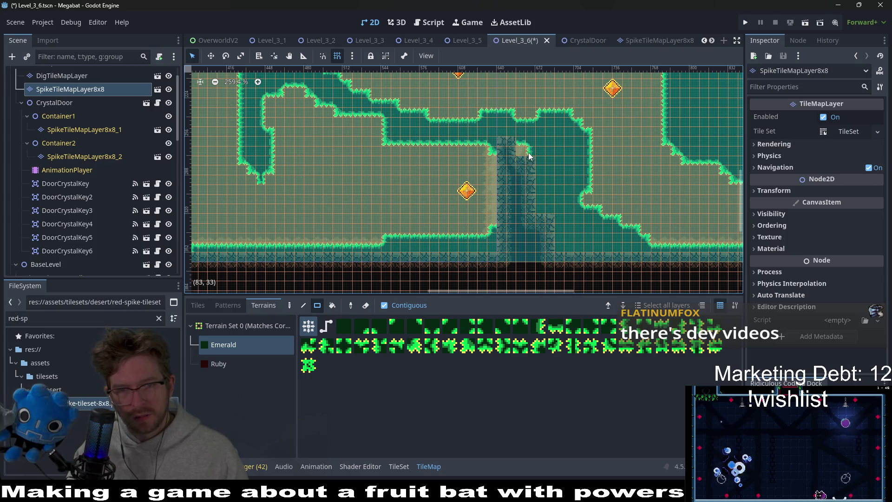
{"action": "left_click_drag", "start_coordinate": [539, 160], "coordinate": [549, 248]}
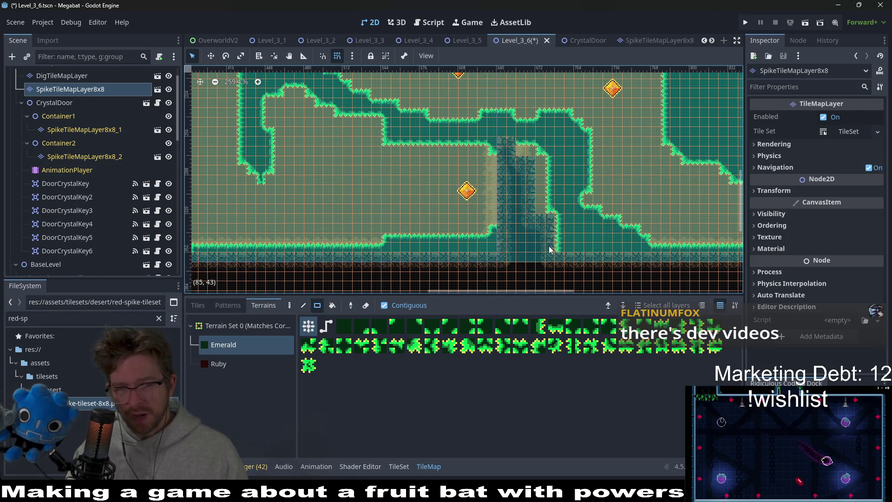
{"action": "left_click", "coordinate": [541, 171]}
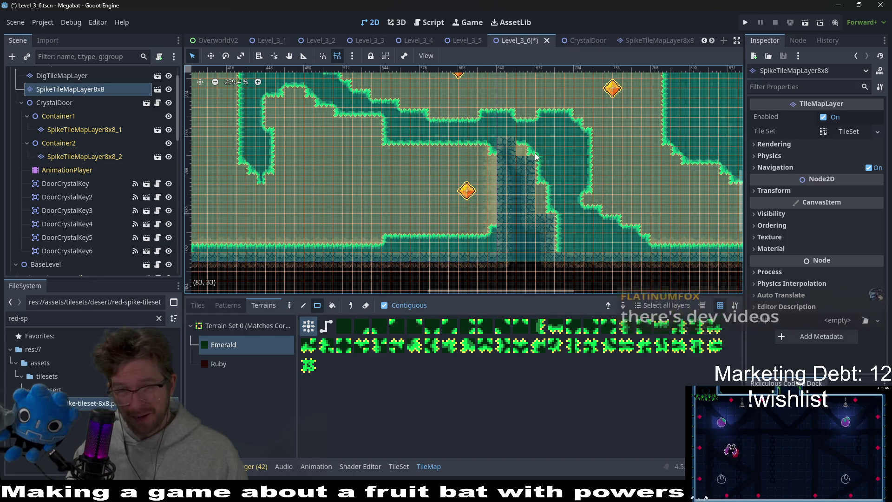
{"action": "scroll", "coordinate": [562, 219], "scroll_direction": "down", "scroll_amount": 5}
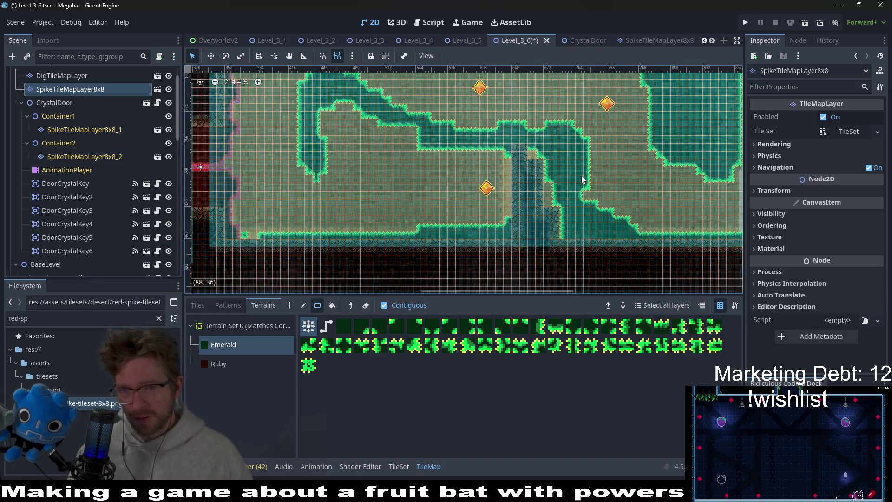
{"action": "key", "text": "ctrl+s"}
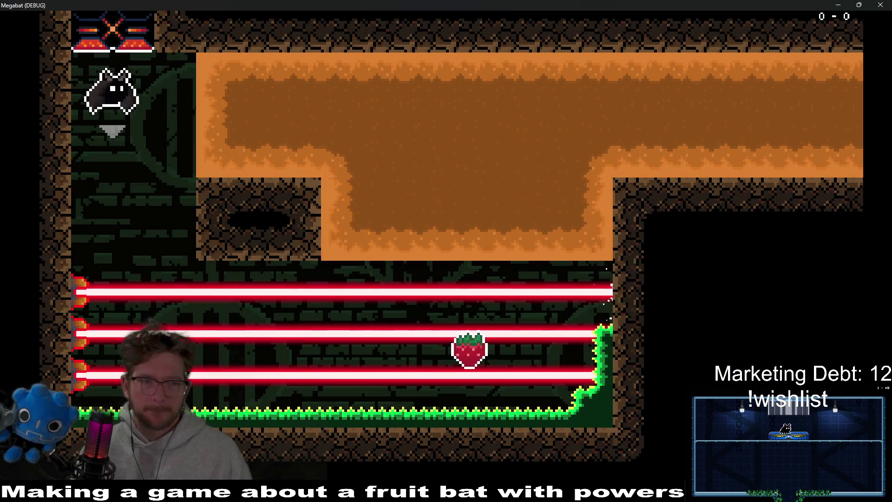
Step: Grab the strawberry and tunnel the bat right, down and left along the bottom past the gem
{"action": "key", "text": "Right"}
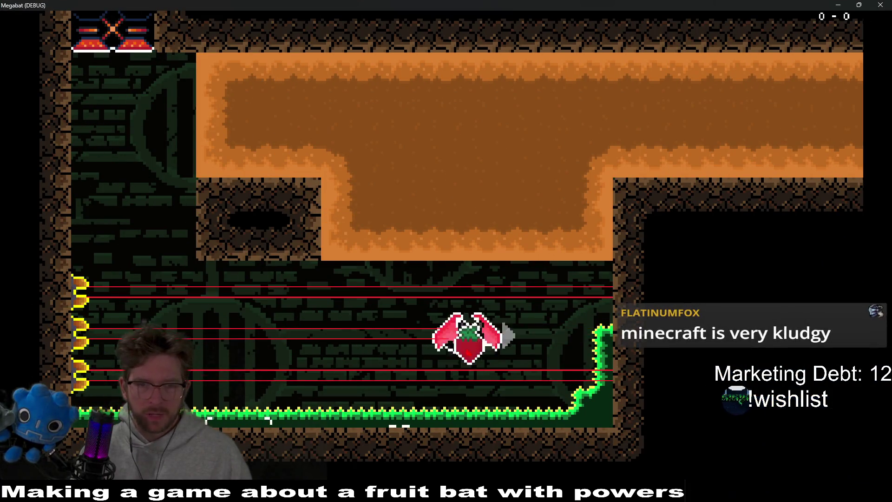
{"action": "key", "text": "Up"}
{"action": "key", "text": "Right"}
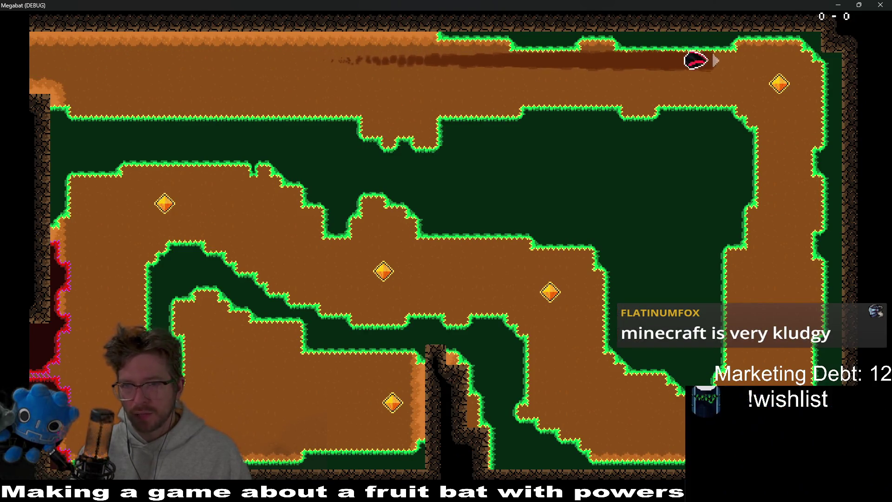
{"action": "key", "text": "Down"}
{"action": "key", "text": "Left"}
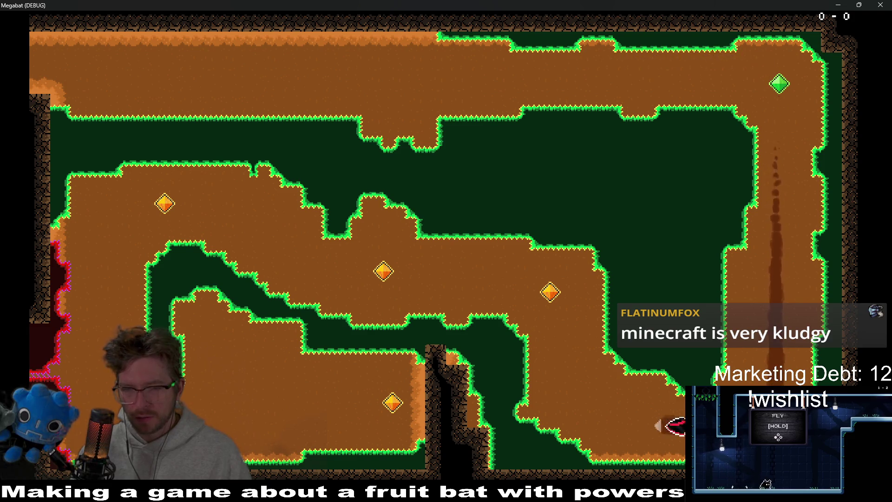
{"action": "key", "text": "Up"}
{"action": "key", "text": "Left"}
{"action": "key", "text": "Up"}
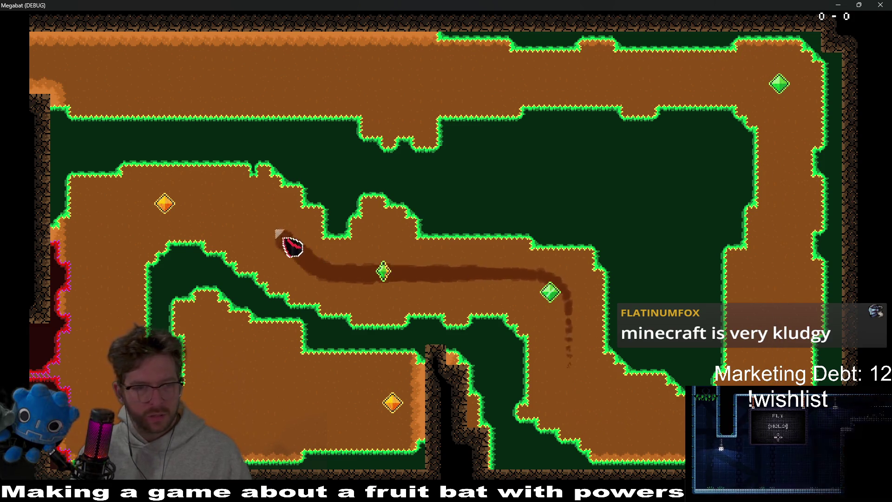
Step: Loop through the left dirt collecting the last crystal keys, fly into the next room and close the game
{"action": "key", "text": "Left"}
{"action": "key", "text": "Down"}
{"action": "key", "text": "Right"}
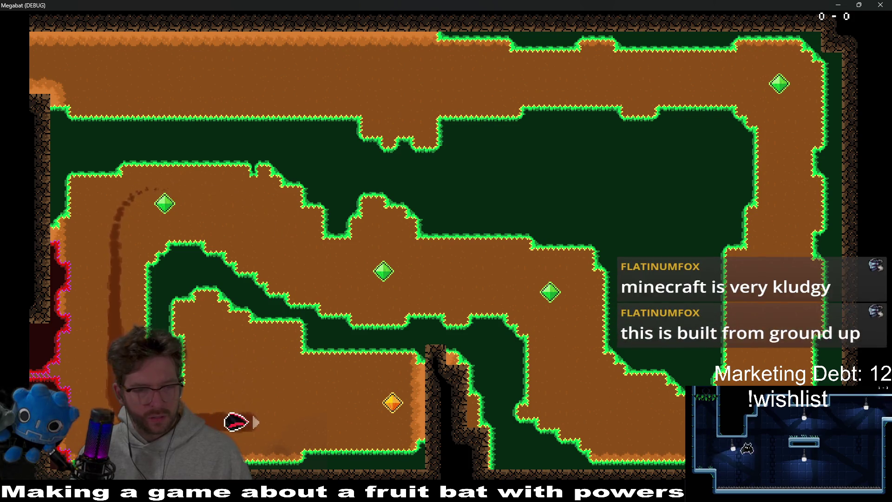
{"action": "key", "text": "Up"}
{"action": "key", "text": "Left"}
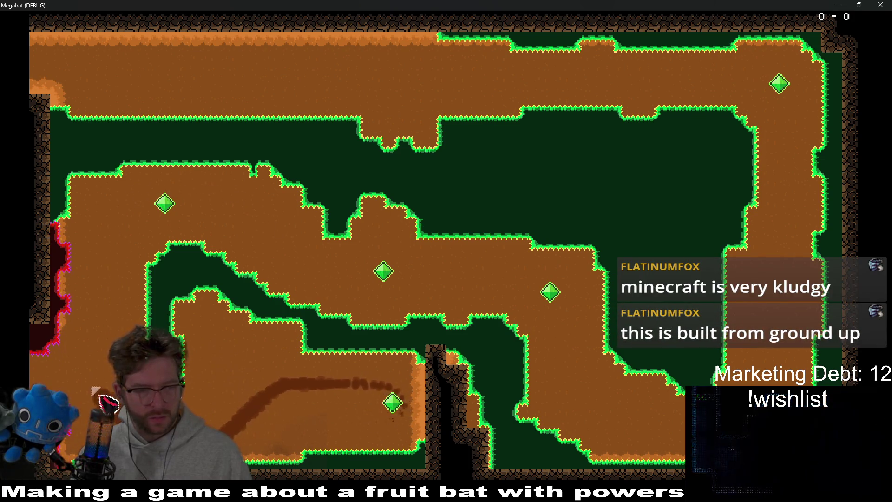
{"action": "key", "text": "Down"}
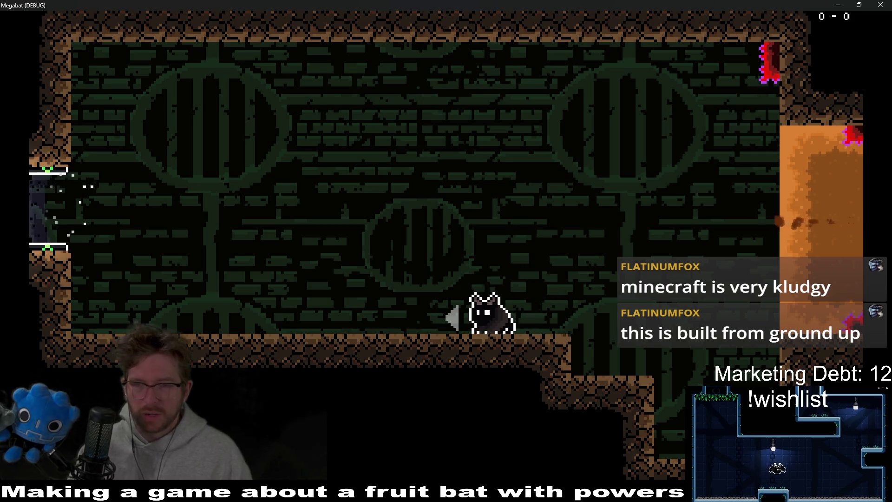
{"action": "left_click", "coordinate": [890, 9]}
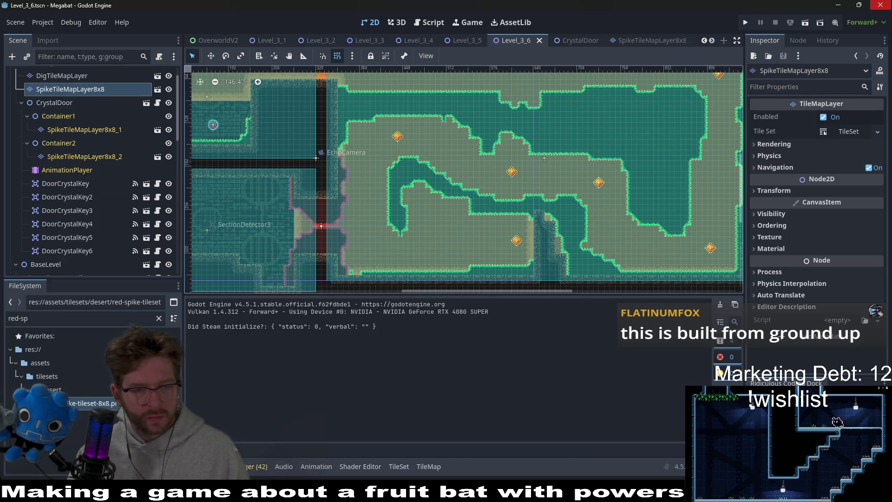
{"action": "scroll", "coordinate": [345, 270], "scroll_direction": "up", "scroll_amount": 3}
{"action": "right_click", "coordinate": [353, 273]}
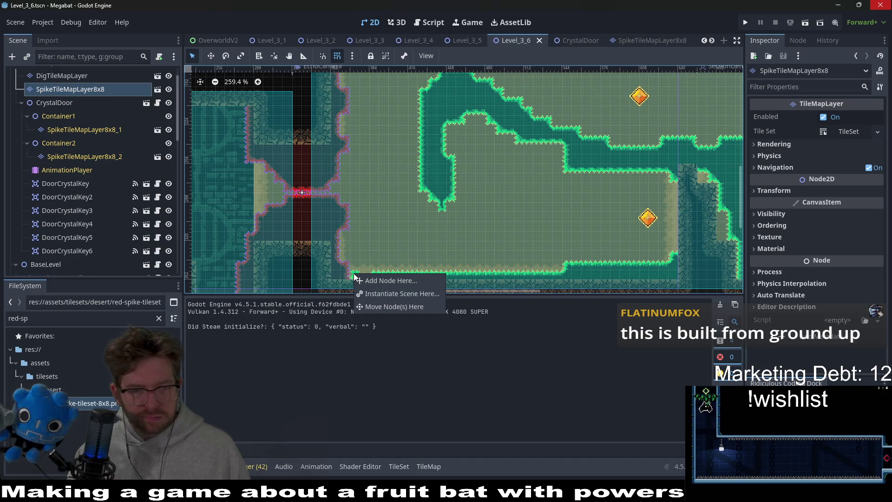
{"action": "left_click", "coordinate": [392, 422]}
{"action": "left_click", "coordinate": [428, 467]}
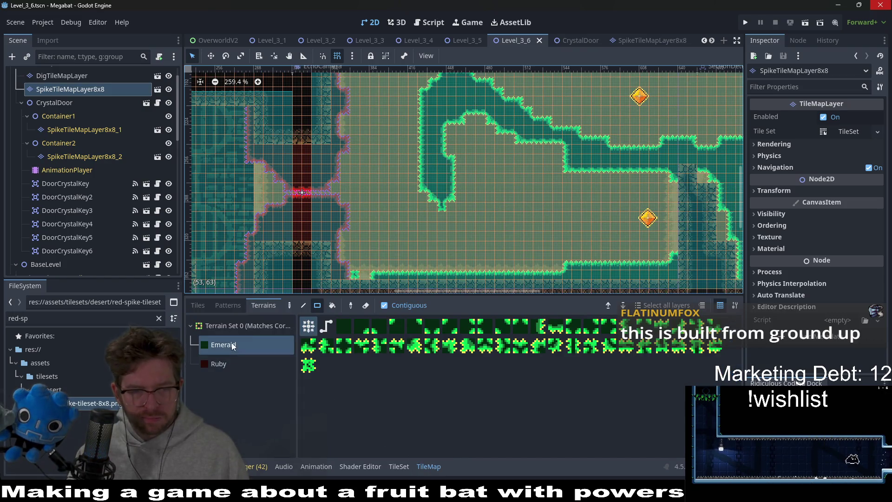
{"action": "left_click", "coordinate": [355, 272]}
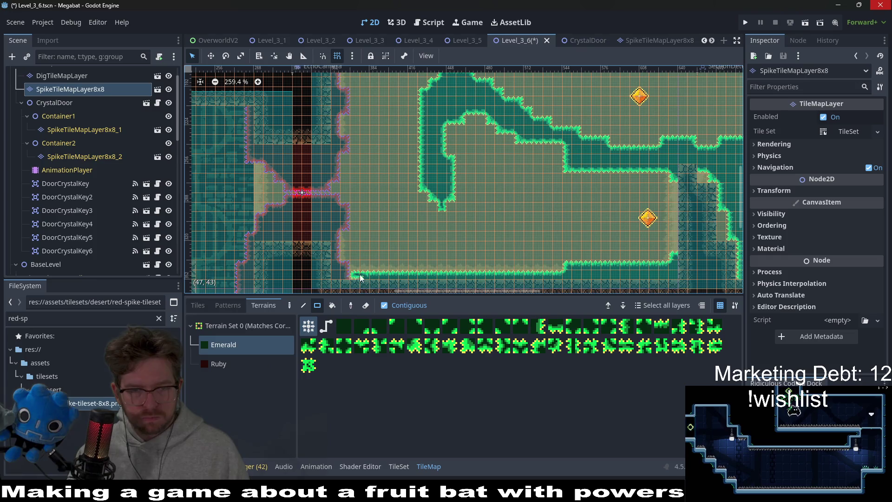
{"action": "scroll", "coordinate": [404, 274], "scroll_direction": "down", "scroll_amount": 3}
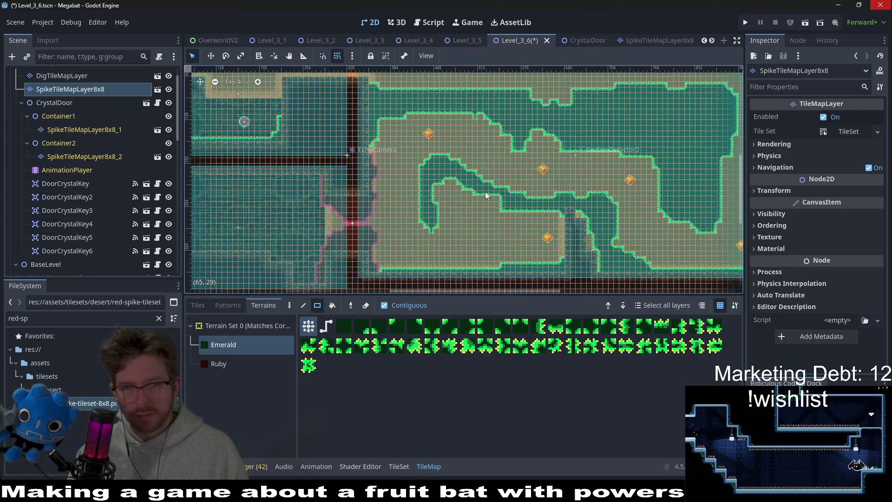
{"action": "scroll", "coordinate": [397, 227], "scroll_direction": "up", "scroll_amount": 3}
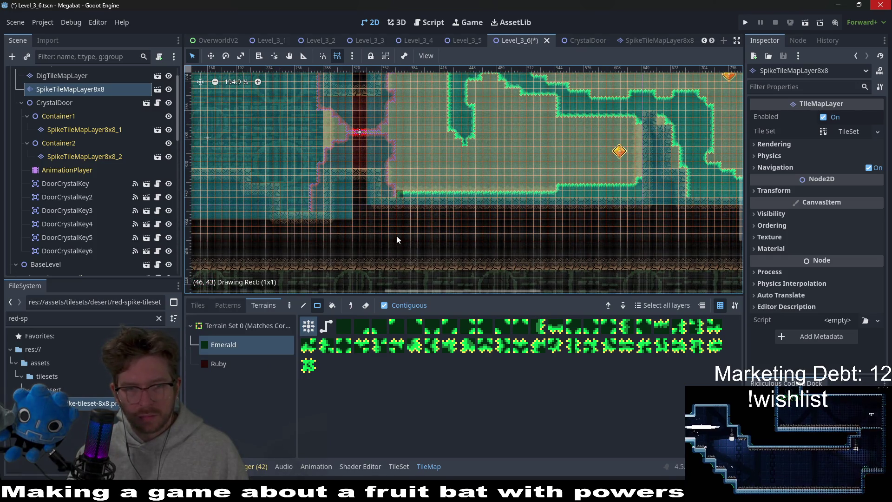
{"action": "scroll", "coordinate": [500, 237], "scroll_direction": "down", "scroll_amount": 3}
{"action": "left_click_drag", "start_coordinate": [500, 237], "coordinate": [408, 246]}
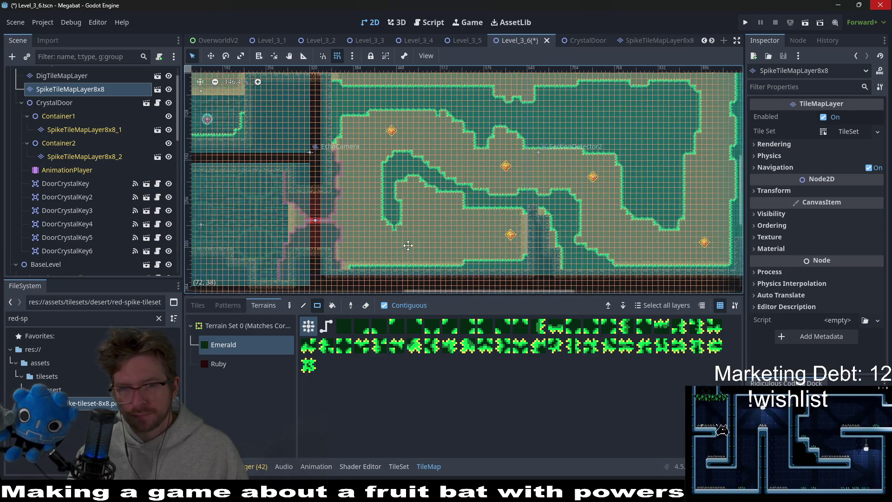
{"action": "scroll", "coordinate": [480, 214], "scroll_direction": "up", "scroll_amount": 3}
{"action": "scroll", "coordinate": [604, 184], "scroll_direction": "right", "scroll_amount": 3}
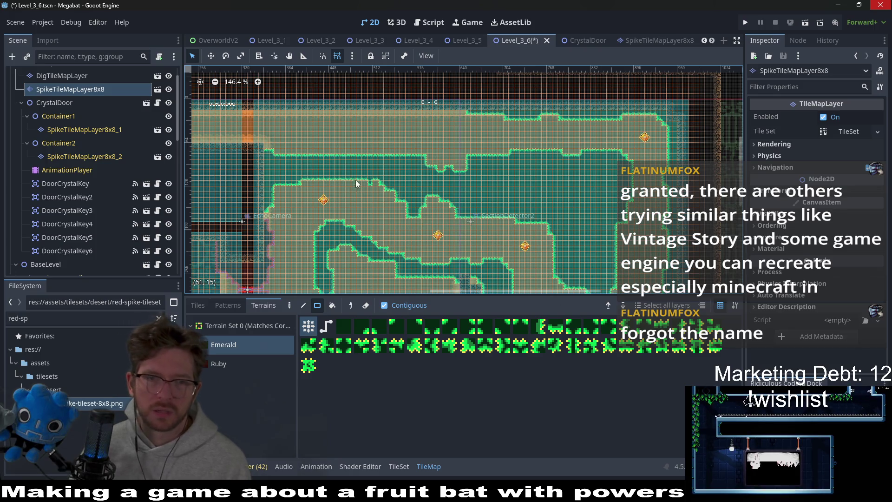
{"action": "scroll", "coordinate": [396, 151], "scroll_direction": "up", "scroll_amount": 2}
{"action": "left_click_drag", "start_coordinate": [397, 151], "coordinate": [495, 150]}
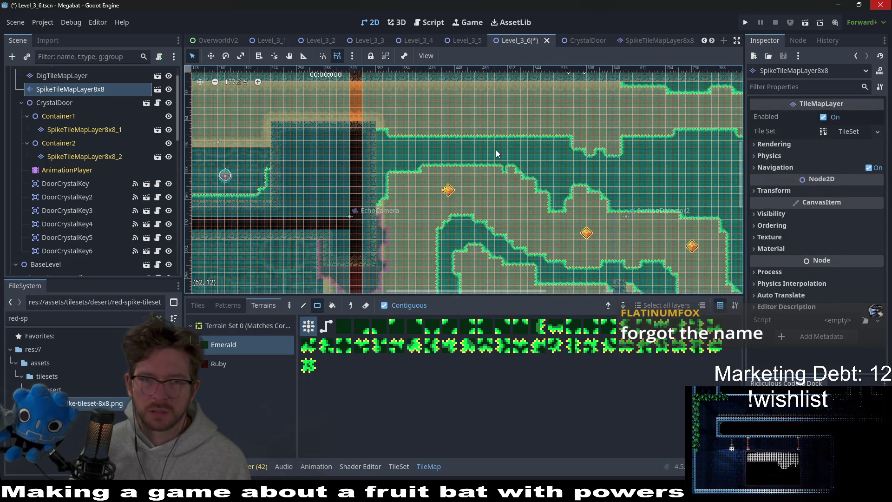
{"action": "scroll", "coordinate": [495, 150], "scroll_direction": "down", "scroll_amount": 2}
{"action": "left_click_drag", "start_coordinate": [364, 135], "coordinate": [456, 121]}
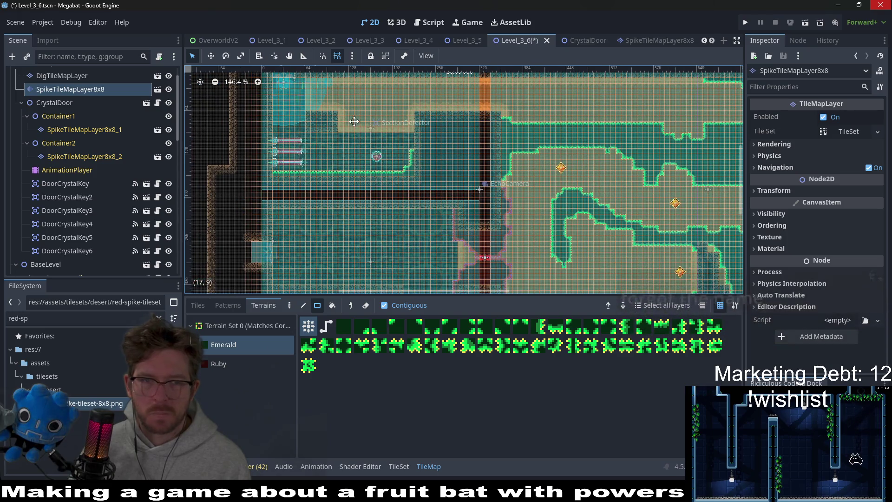
{"action": "scroll", "coordinate": [365, 136], "scroll_direction": "up", "scroll_amount": 6}
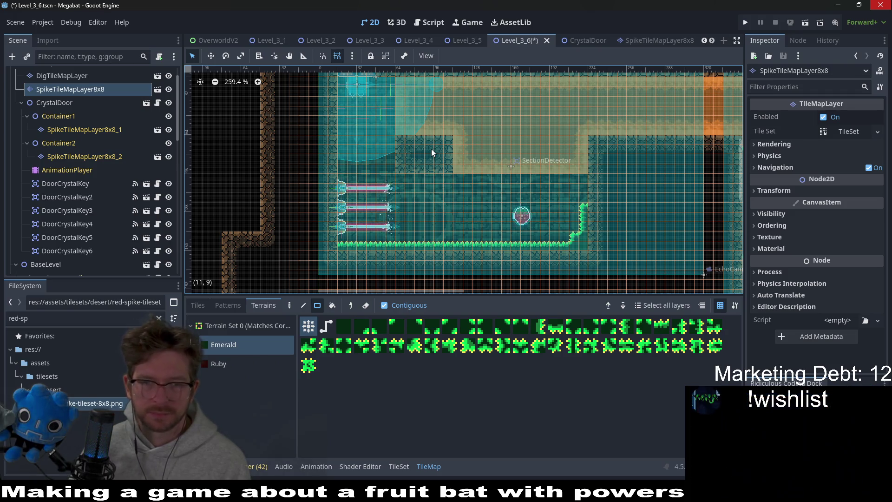
{"action": "scroll", "coordinate": [87, 88], "scroll_direction": "up", "scroll_amount": 1}
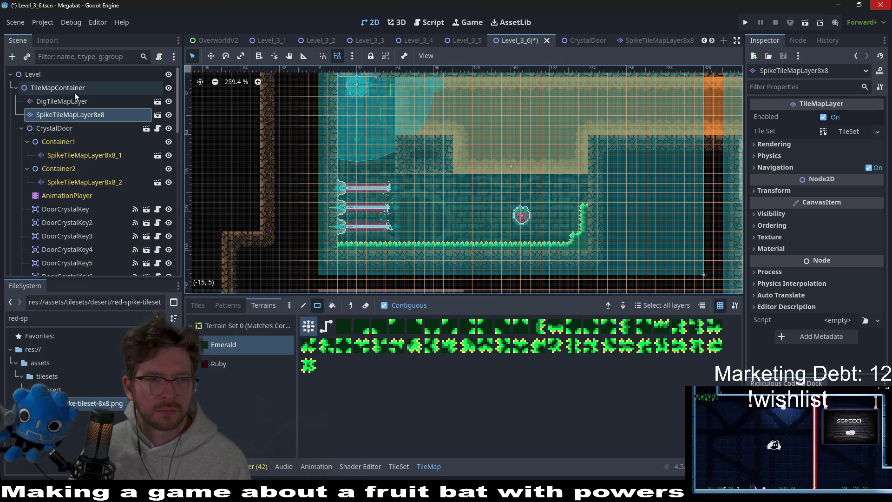
Step: Erase a block of diggable sand at the laser room's top on DigTileMapLayer with Desert terrain
{"action": "left_click", "coordinate": [65, 101]}
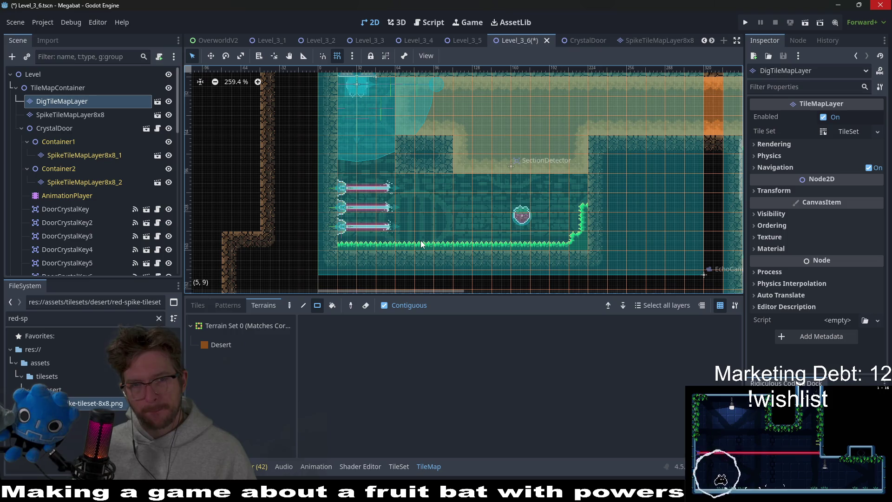
{"action": "left_click", "coordinate": [53, 211]}
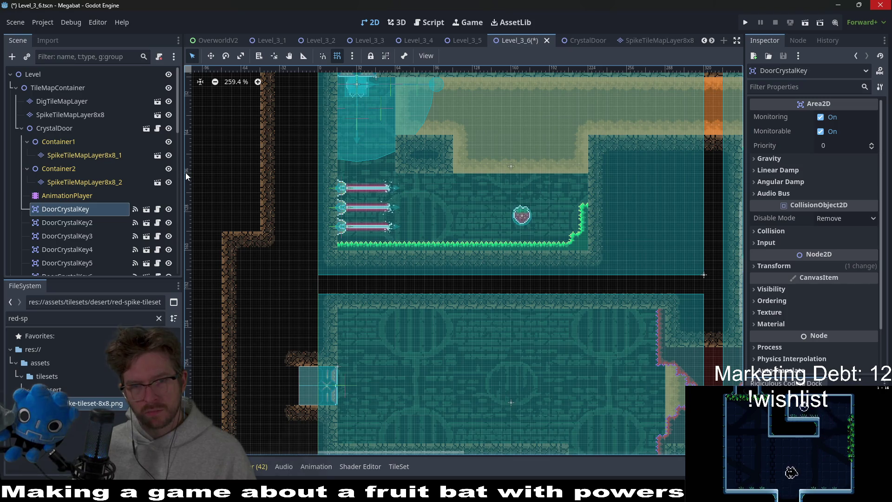
{"action": "left_click", "coordinate": [65, 101]}
{"action": "left_click", "coordinate": [204, 344]}
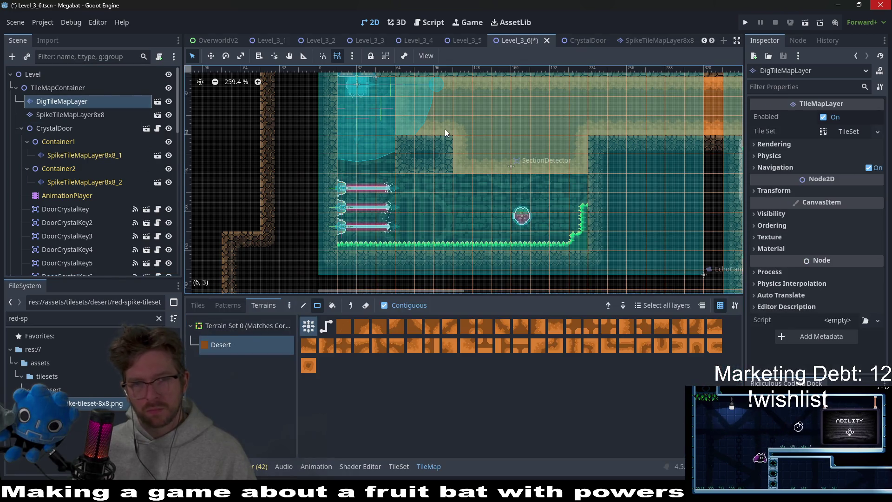
{"action": "left_click_drag", "start_coordinate": [445, 129], "coordinate": [407, 85]}
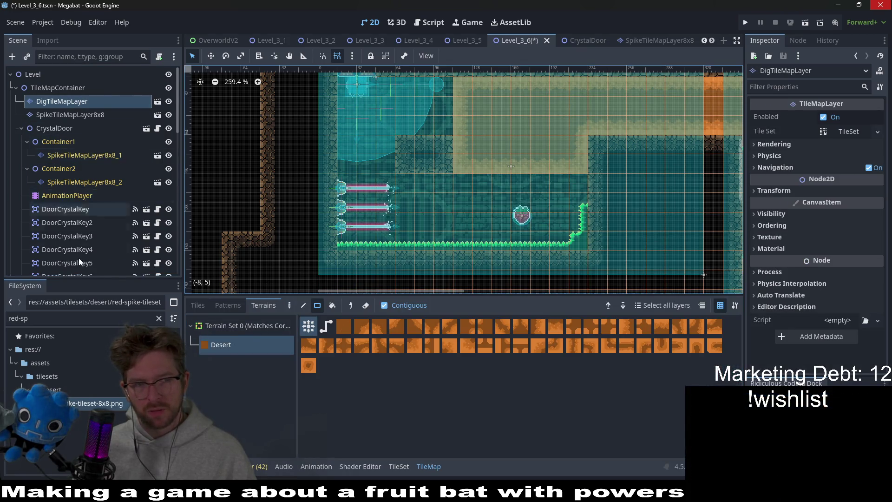
{"action": "scroll", "coordinate": [73, 200], "scroll_direction": "down", "scroll_amount": 10}
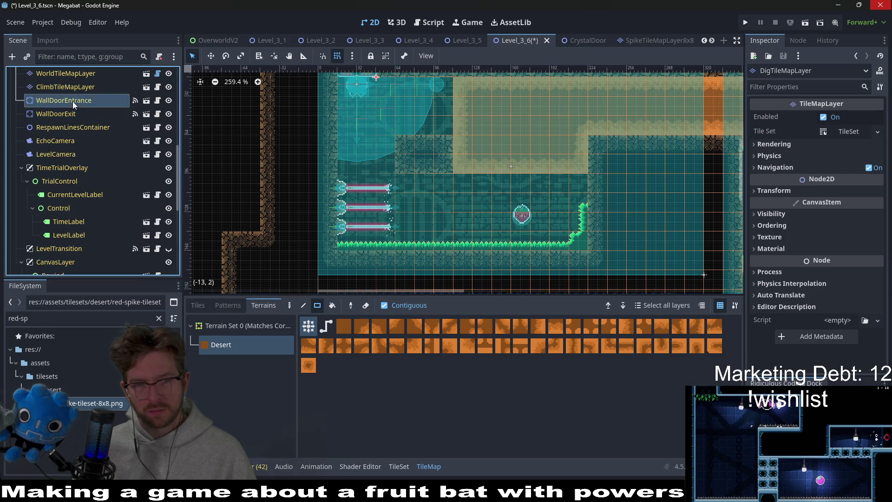
Step: Switch to WorldTileMapLayer and preview the LAB and LAB_V2 wall terrains
{"action": "left_click", "coordinate": [72, 101]}
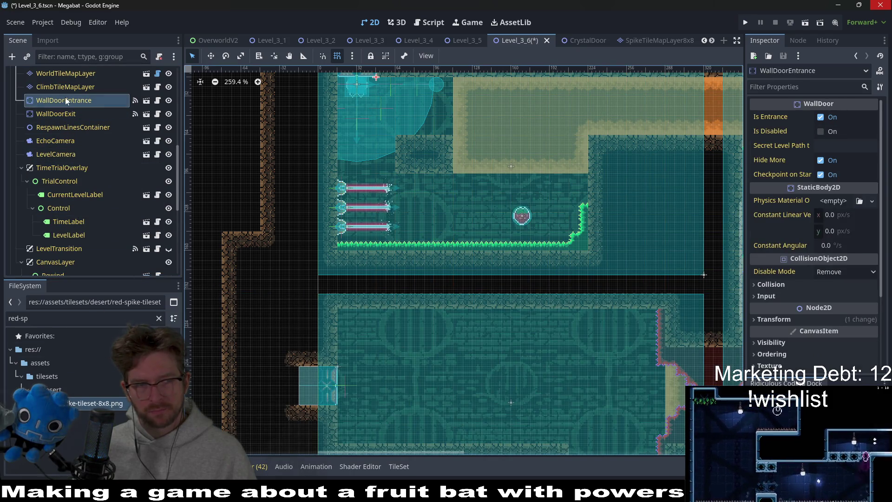
{"action": "scroll", "coordinate": [67, 111], "scroll_direction": "up", "scroll_amount": 3}
{"action": "left_click", "coordinate": [79, 147]}
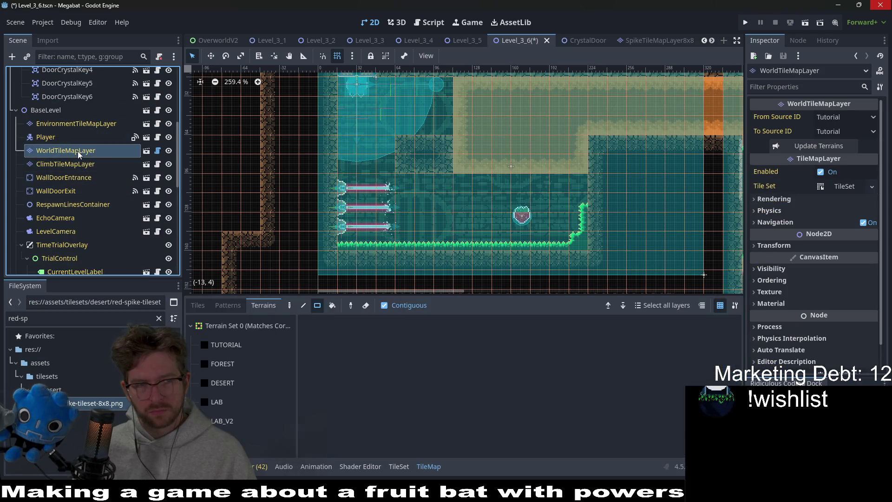
{"action": "left_click", "coordinate": [228, 402]}
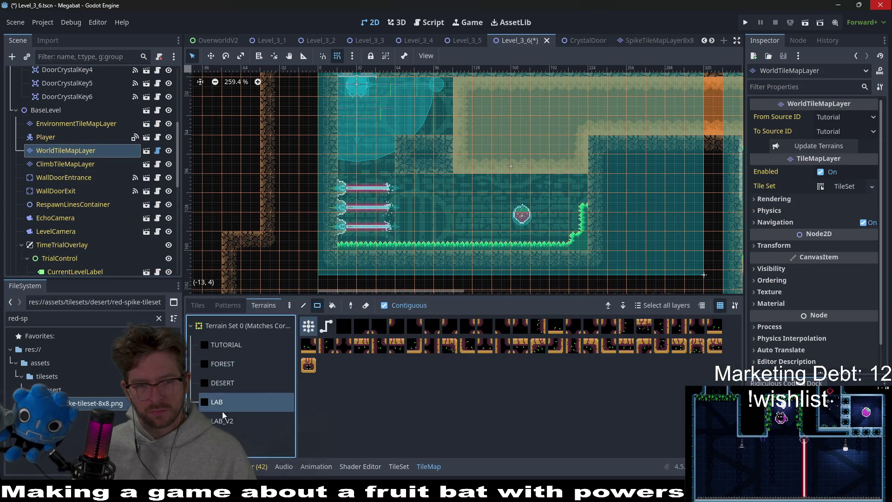
{"action": "left_click", "coordinate": [222, 414]}
{"action": "scroll", "coordinate": [438, 135], "scroll_direction": "down", "scroll_amount": 5}
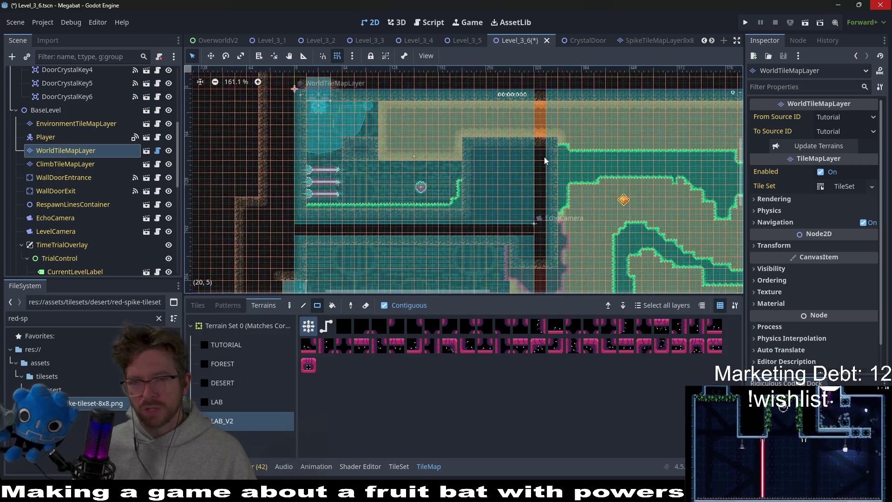
{"action": "left_click_drag", "start_coordinate": [676, 225], "coordinate": [567, 216]}
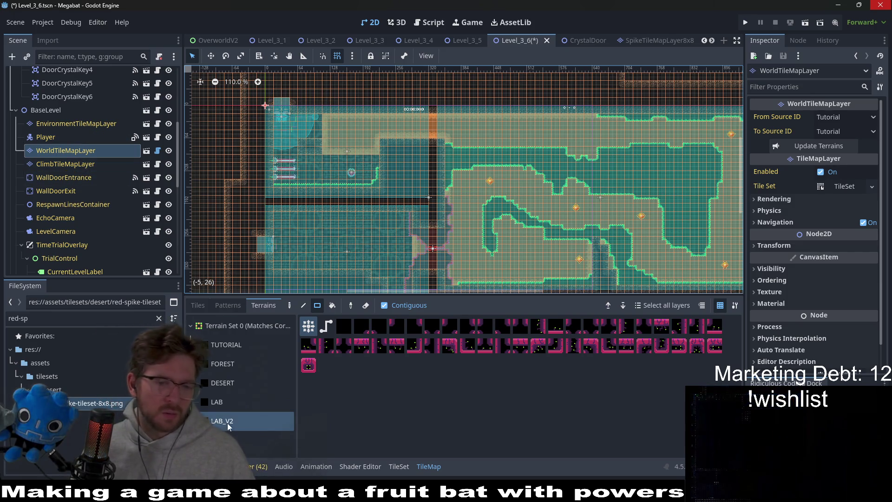
Step: Fill a short column beside the entrance shaft with DESERT wall terrain
{"action": "left_click", "coordinate": [242, 385]}
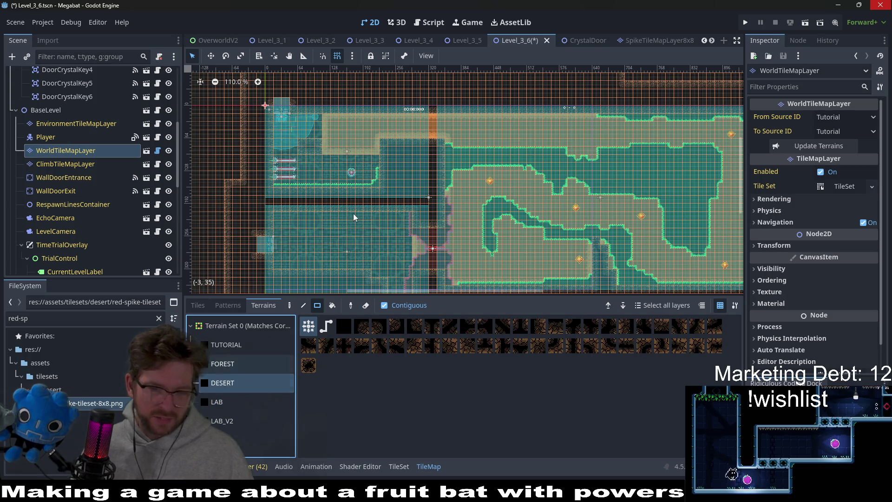
{"action": "scroll", "coordinate": [314, 156], "scroll_direction": "up", "scroll_amount": 8}
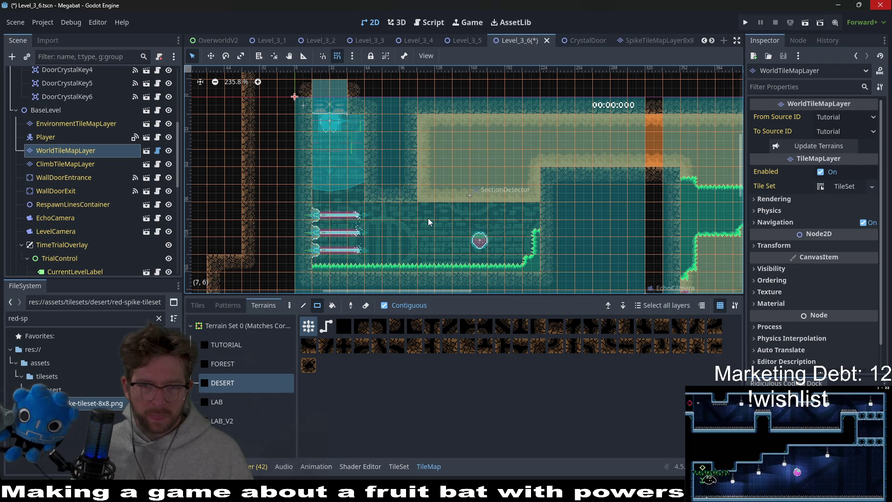
{"action": "scroll", "coordinate": [400, 172], "scroll_direction": "up", "scroll_amount": 2}
{"action": "left_click_drag", "start_coordinate": [396, 147], "coordinate": [398, 205]}
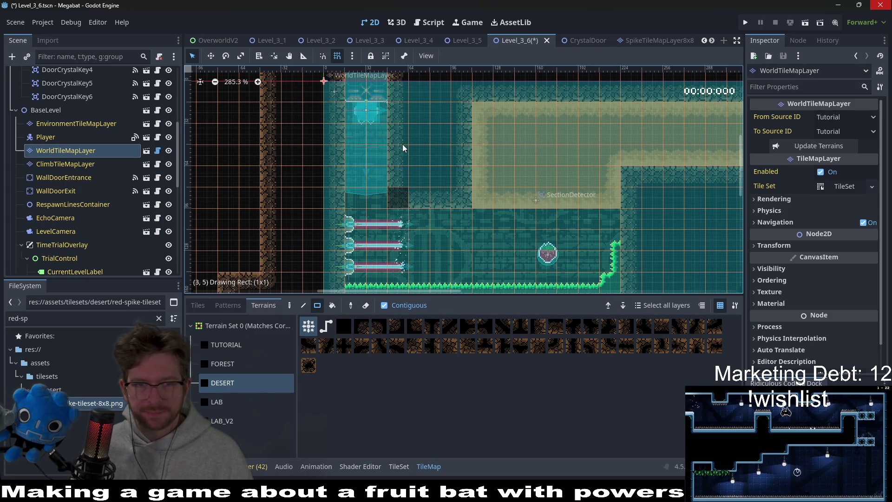
{"action": "scroll", "coordinate": [74, 153], "scroll_direction": "up", "scroll_amount": 5}
{"action": "left_click", "coordinate": [72, 114]}
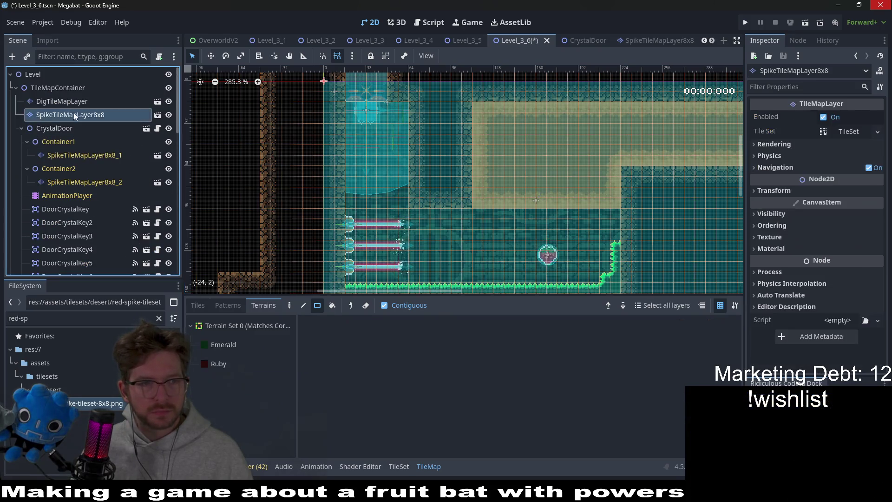
Step: Select ClimbTileMapLayer and choose the LAB climb terrain after previewing TUTORIAL and FOREST
{"action": "scroll", "coordinate": [75, 223], "scroll_direction": "down", "scroll_amount": 5}
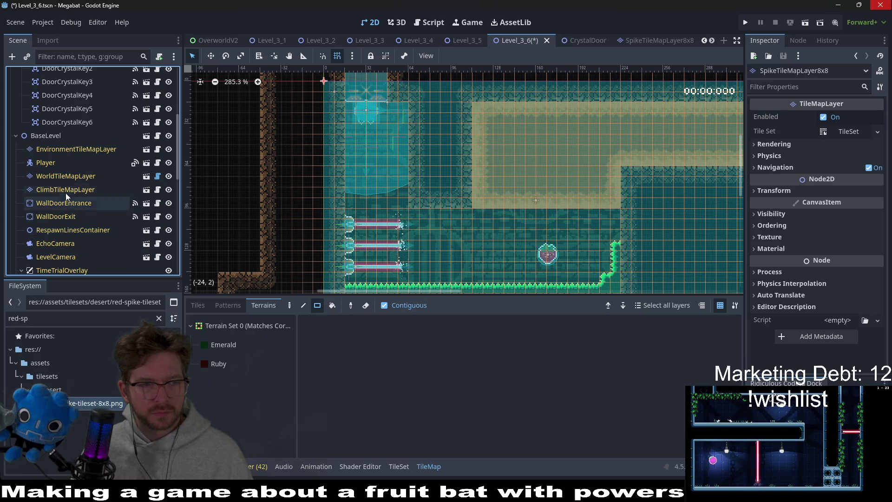
{"action": "left_click", "coordinate": [66, 190]}
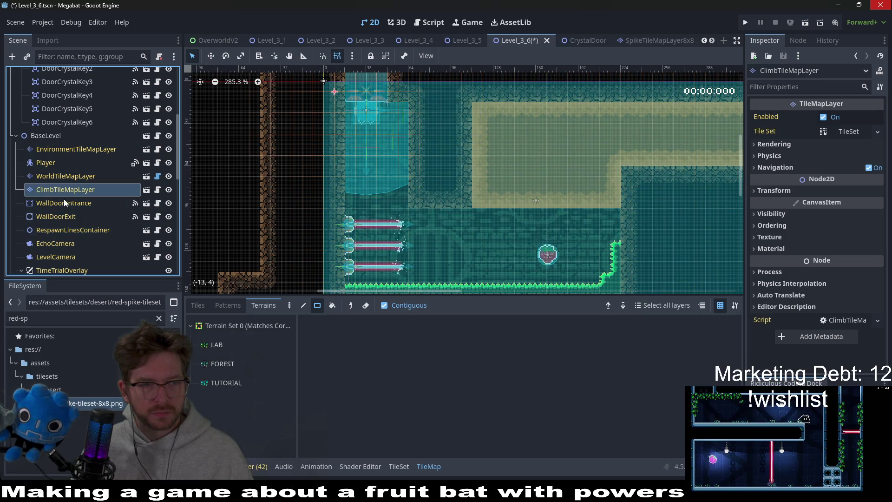
{"action": "left_click", "coordinate": [223, 380]}
{"action": "left_click", "coordinate": [228, 357]}
{"action": "left_click", "coordinate": [231, 343]}
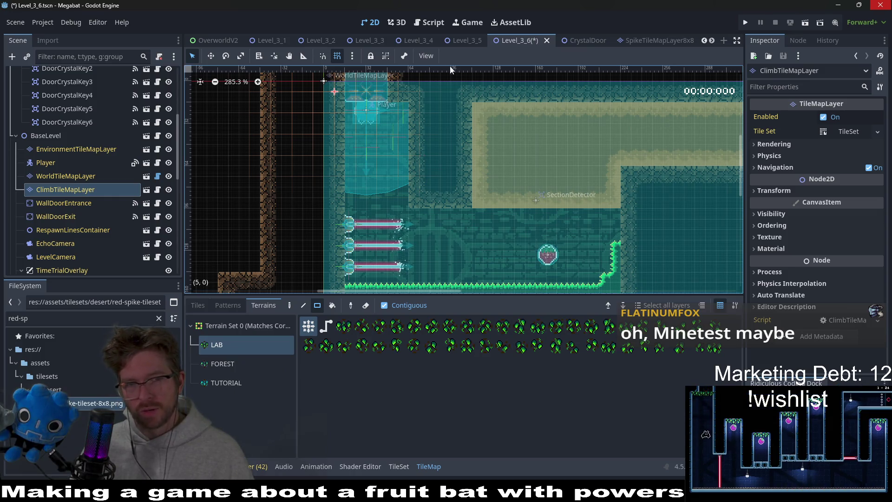
Step: Compare against Level_3_5, then save Level_3_6 and launch a playtest
{"action": "left_click", "coordinate": [462, 40]}
{"action": "scroll", "coordinate": [388, 285], "scroll_direction": "up", "scroll_amount": 2}
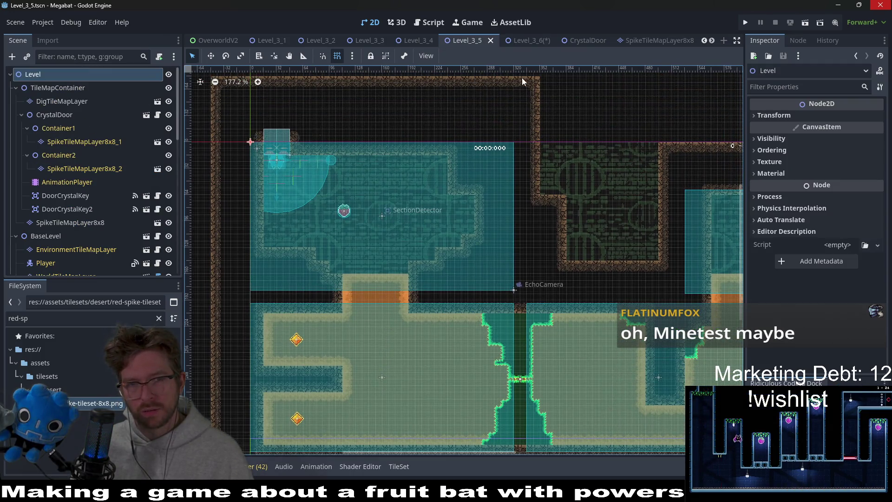
{"action": "left_click", "coordinate": [528, 41]}
{"action": "key", "text": "ctrl+s"}
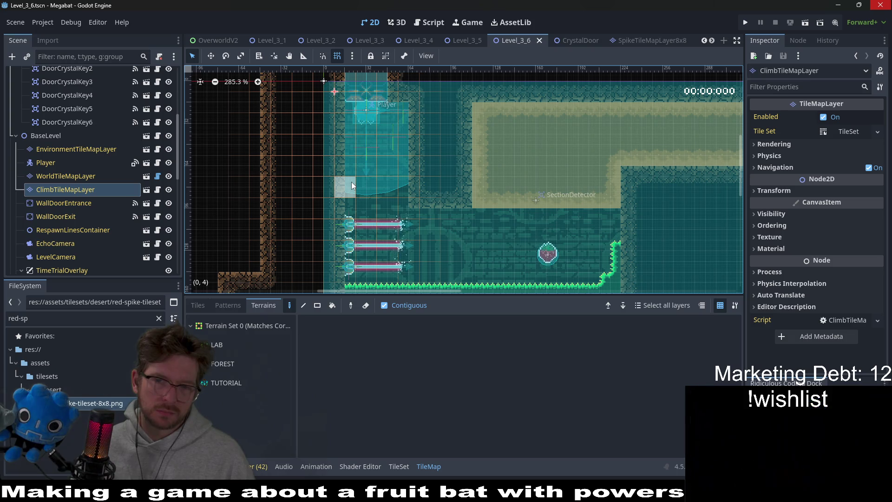
{"action": "left_click", "coordinate": [805, 22]}
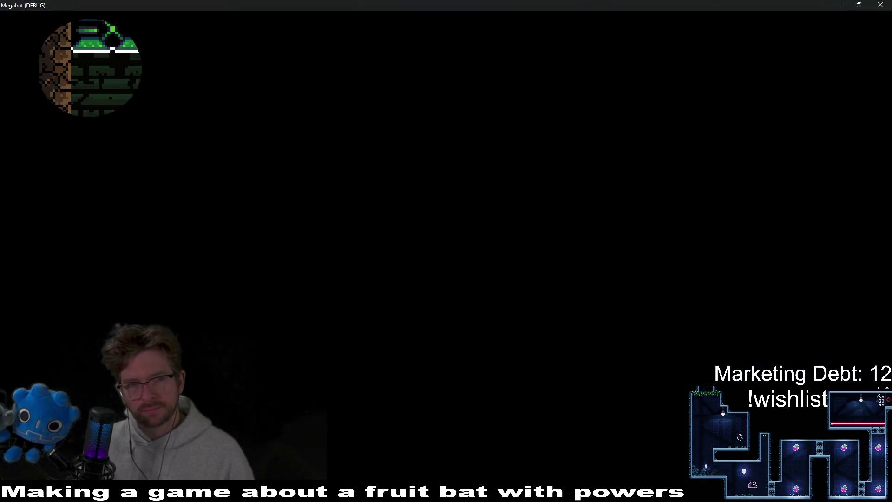
Step: Fly the bat right and burrow through the upper dirt corridor, turning down at its end
{"action": "key", "text": "Right"}
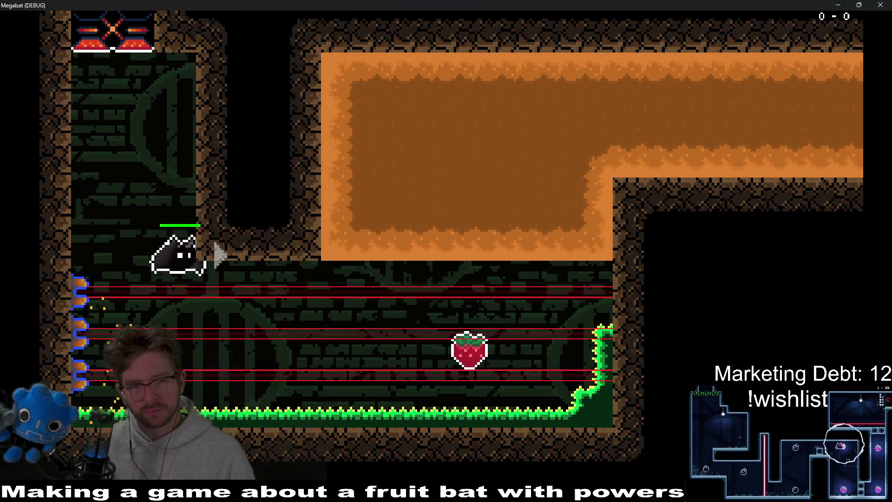
{"action": "key", "text": "Up"}
{"action": "key", "text": "Right"}
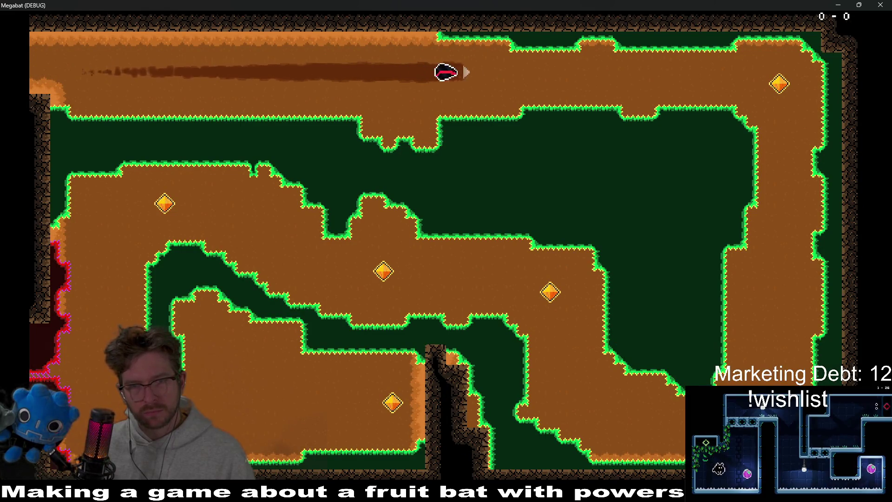
{"action": "key", "text": "Down"}
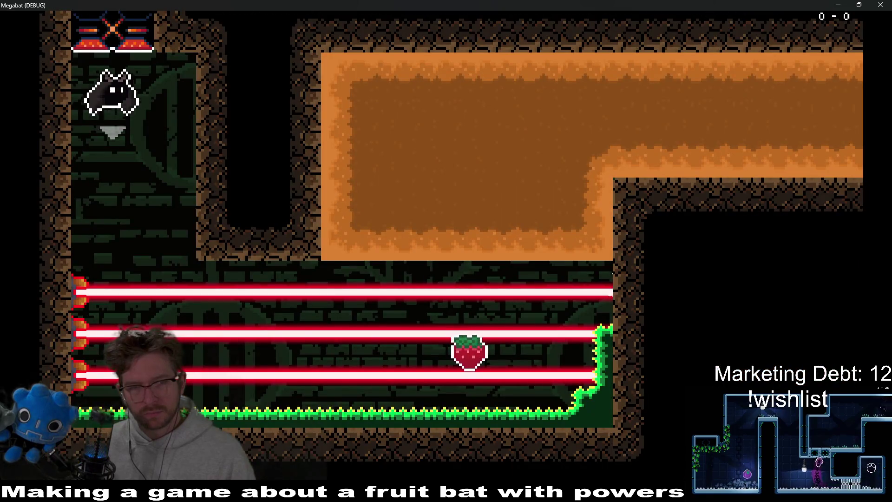
Step: After respawning, tunnel along the top, down the right tunnel and up-left toward the last crystal
{"action": "key", "text": "Right"}
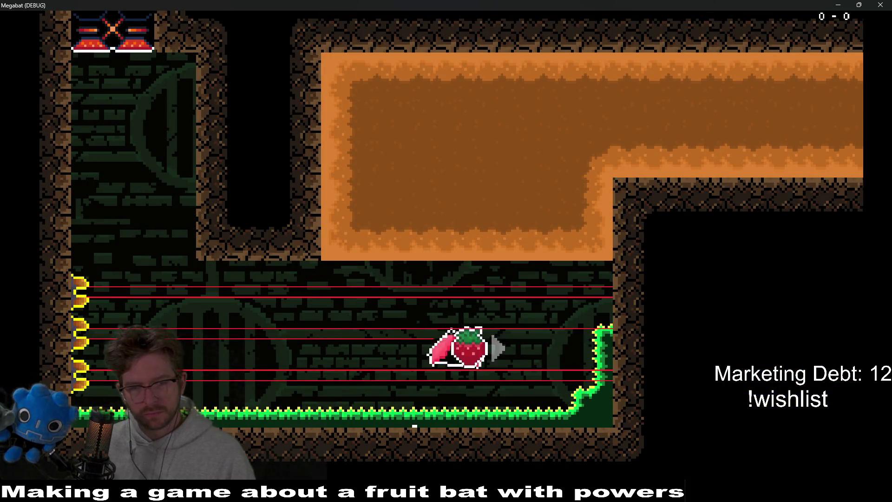
{"action": "key", "text": "Up"}
{"action": "key", "text": "Right"}
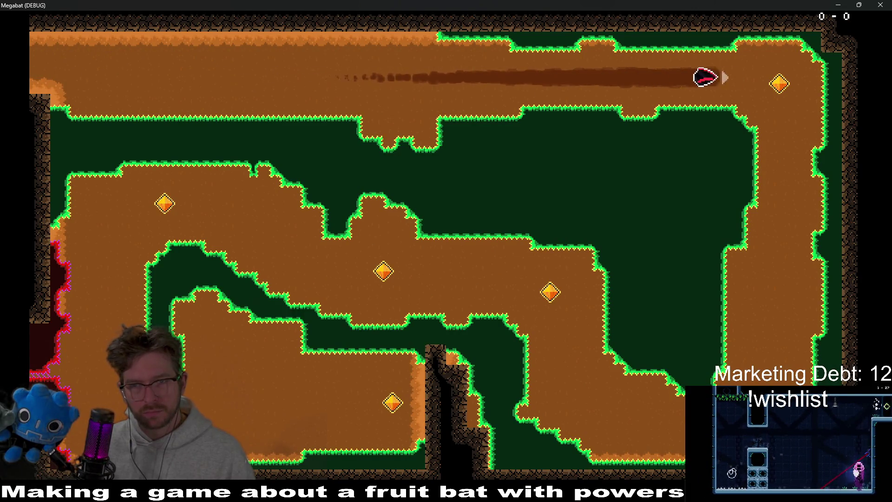
{"action": "key", "text": "Down"}
{"action": "key", "text": "Left"}
{"action": "key", "text": "Up"}
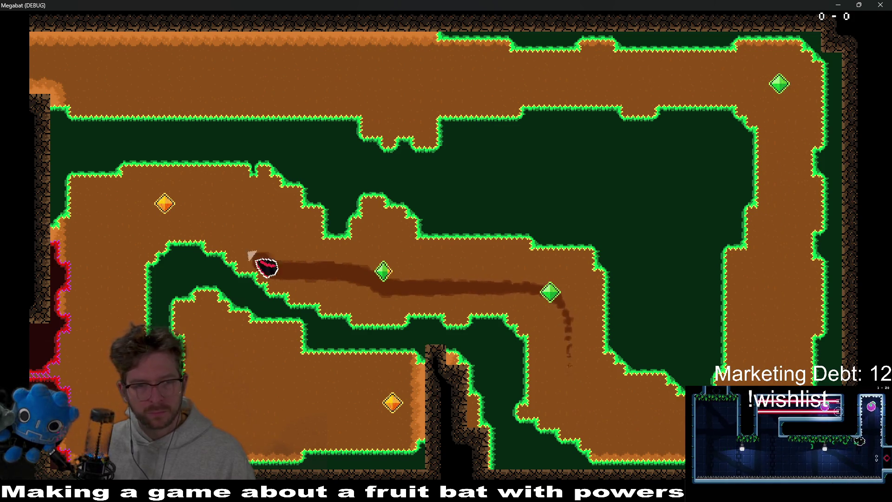
{"action": "key", "text": "Up"}
{"action": "key", "text": "Left"}
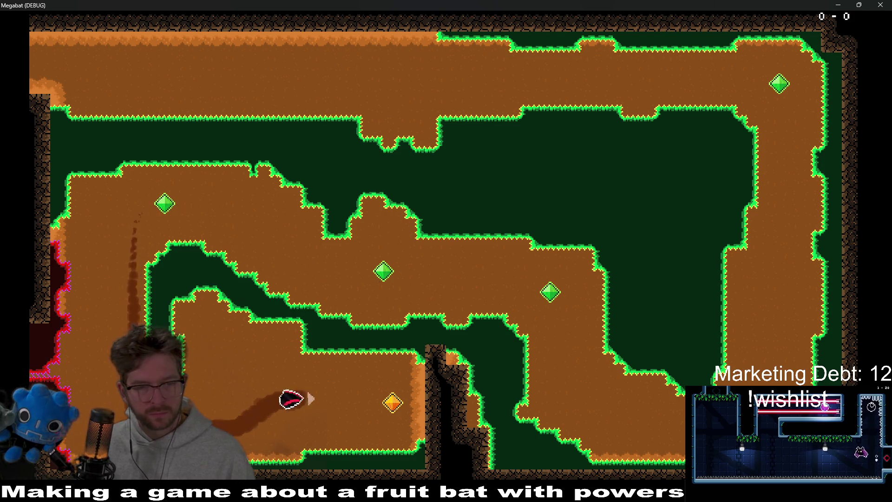
{"action": "key", "text": "Up"}
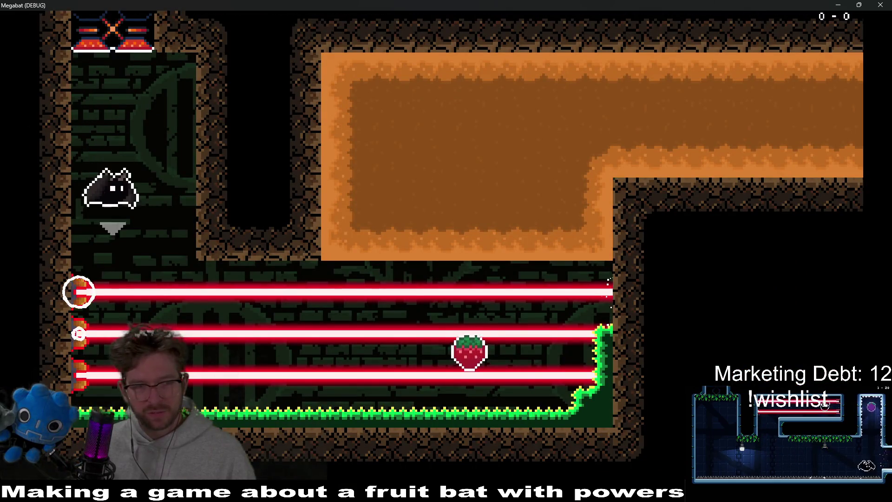
Step: Restart the run, dig down the right shaft and up-left toward the upper-left crystal
{"action": "key", "text": "Right"}
{"action": "key", "text": "Up"}
{"action": "key", "text": "Right"}
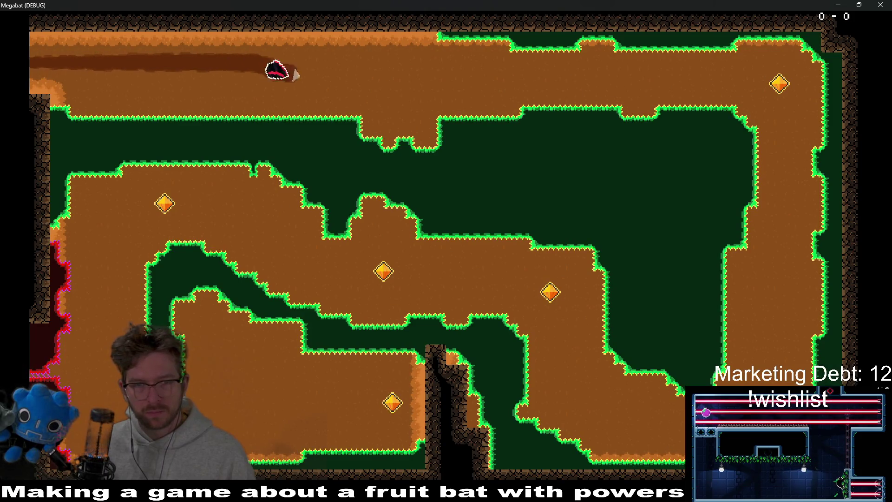
{"action": "key", "text": "Down"}
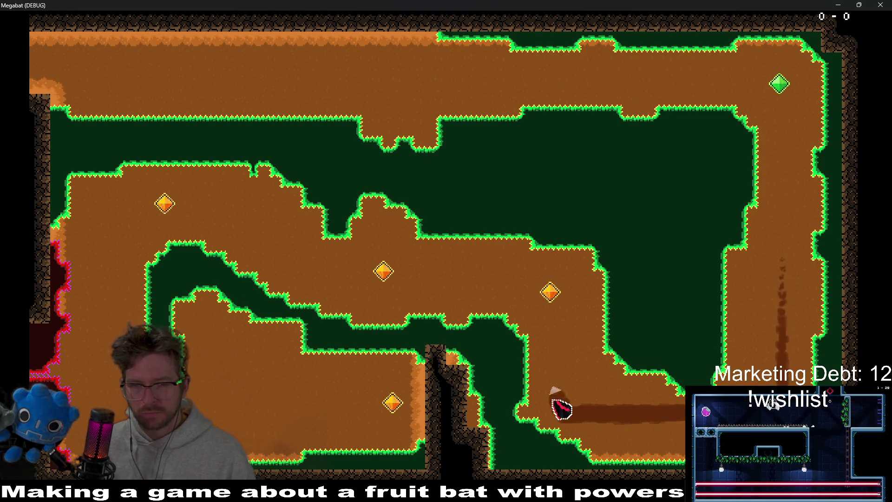
{"action": "key", "text": "Left"}
{"action": "key", "text": "Up"}
{"action": "key", "text": "Left"}
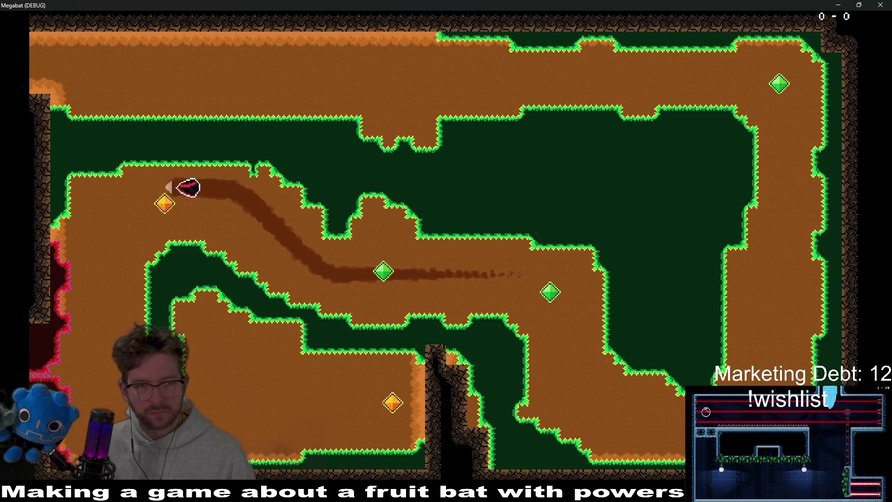
{"action": "key", "text": "Down"}
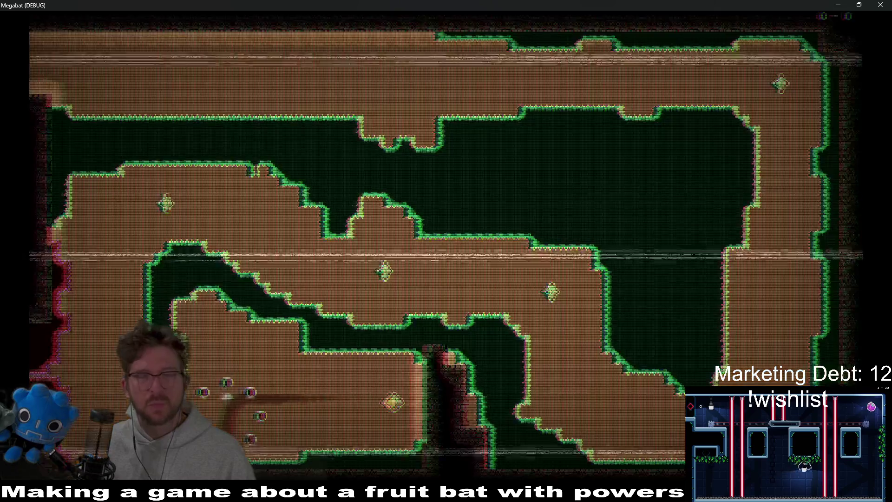
Step: Tunnel past the lasers, down the right shaft and left collecting all five crystals, then close the game
{"action": "key", "text": "Right"}
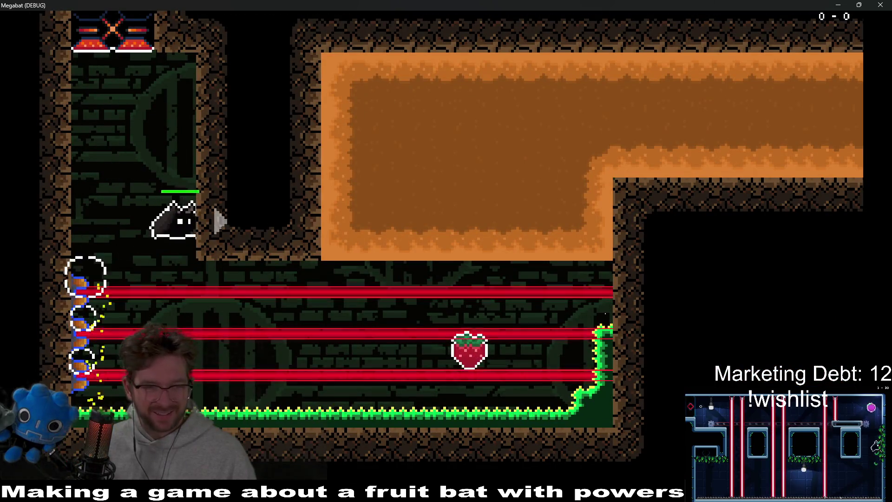
{"action": "key", "text": "Up"}
{"action": "key", "text": "Right"}
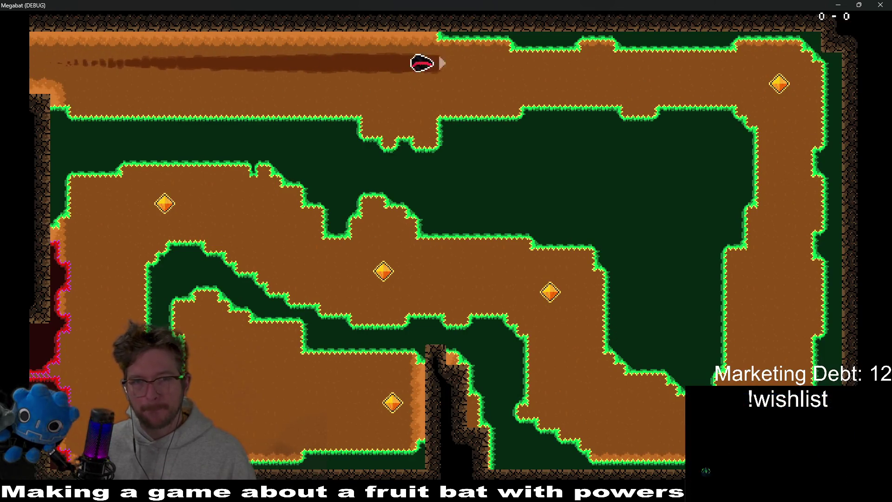
{"action": "key", "text": "Down"}
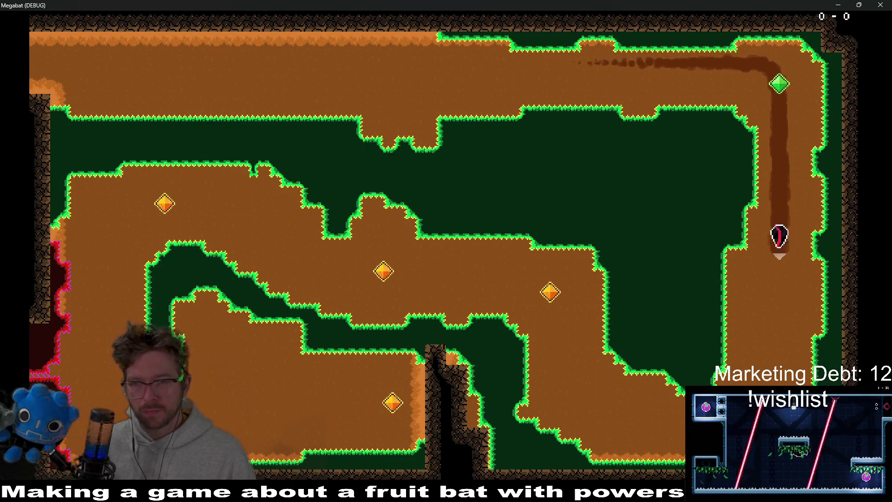
{"action": "key", "text": "Up"}
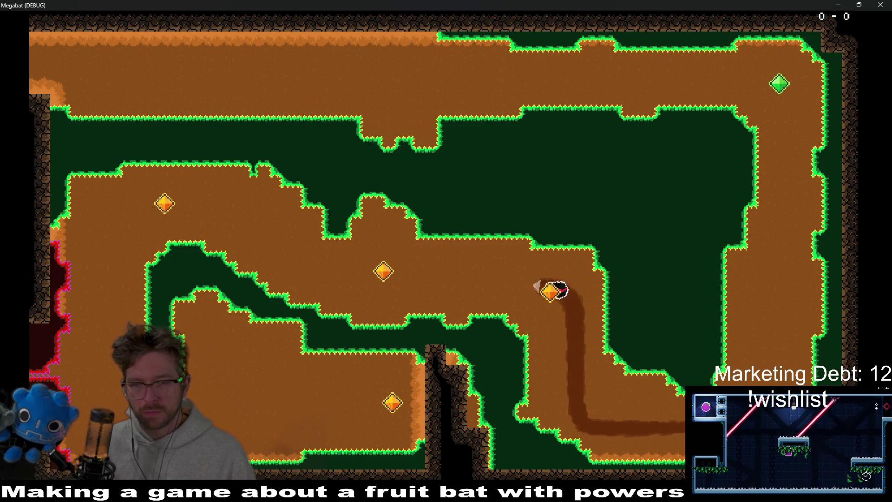
{"action": "key", "text": "Left"}
{"action": "key", "text": "Down"}
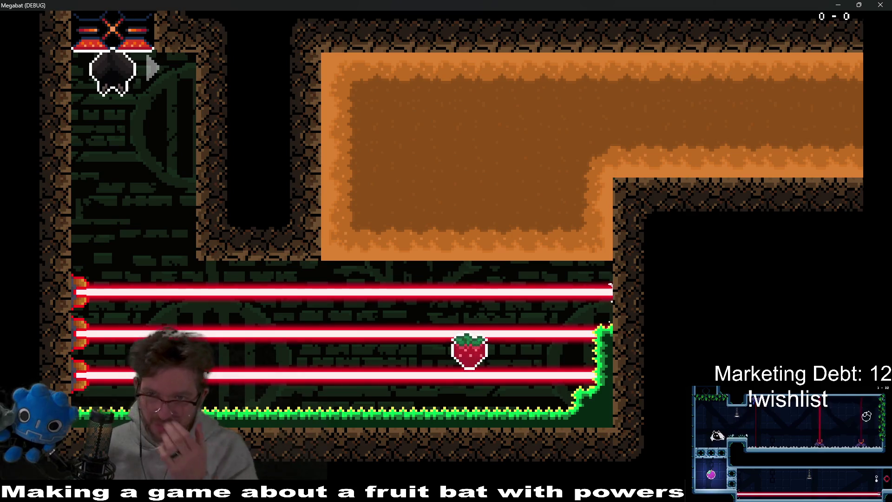
{"action": "left_click", "coordinate": [885, 4]}
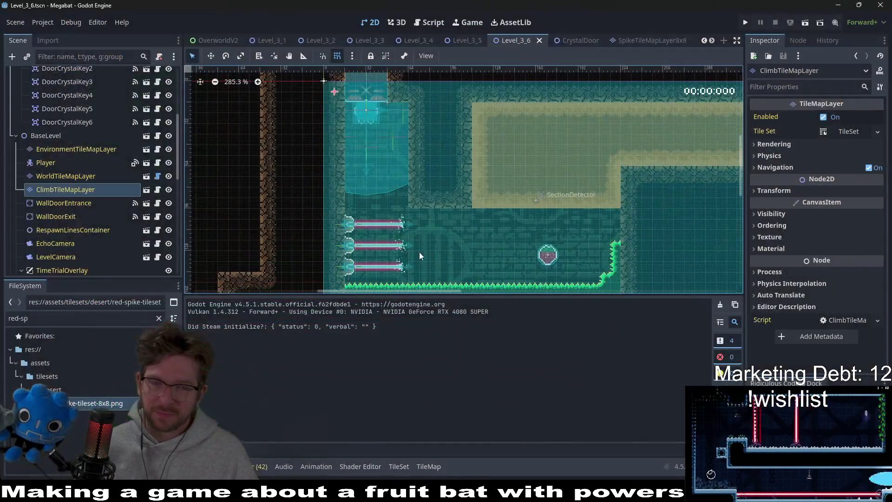
Step: Bring the crystal cave into view and inspect LaserWall3's properties
{"action": "mouse_move", "coordinate": [453, 243]}
{"action": "left_mouse_down"}
{"action": "mouse_move", "coordinate": [400, 143]}
{"action": "mouse_move", "coordinate": [517, 172]}
{"action": "mouse_move", "coordinate": [559, 212]}
{"action": "mouse_move", "coordinate": [533, 195]}
{"action": "mouse_move", "coordinate": [468, 205]}
{"action": "left_mouse_up"}
{"action": "scroll", "coordinate": [399, 143], "scroll_direction": "down", "scroll_amount": 2}
{"action": "scroll", "coordinate": [77, 205], "scroll_direction": "down", "scroll_amount": 4}
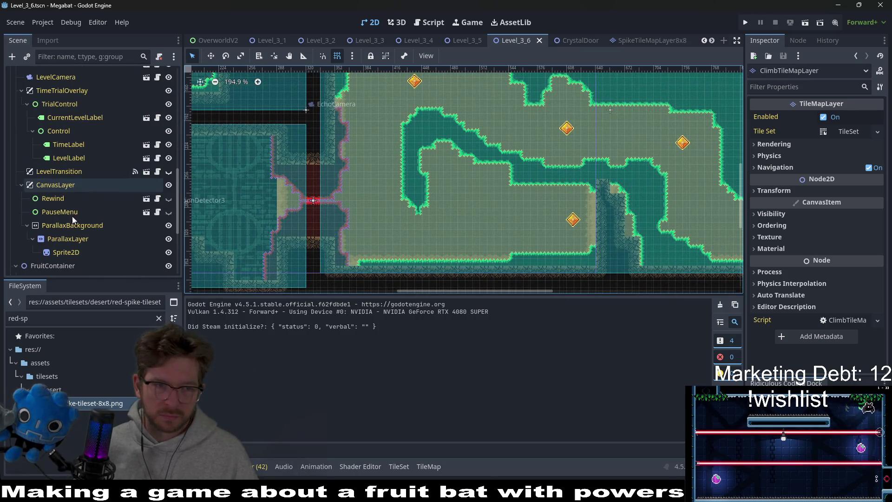
{"action": "scroll", "coordinate": [63, 241], "scroll_direction": "down", "scroll_amount": 2}
{"action": "left_click", "coordinate": [57, 255]}
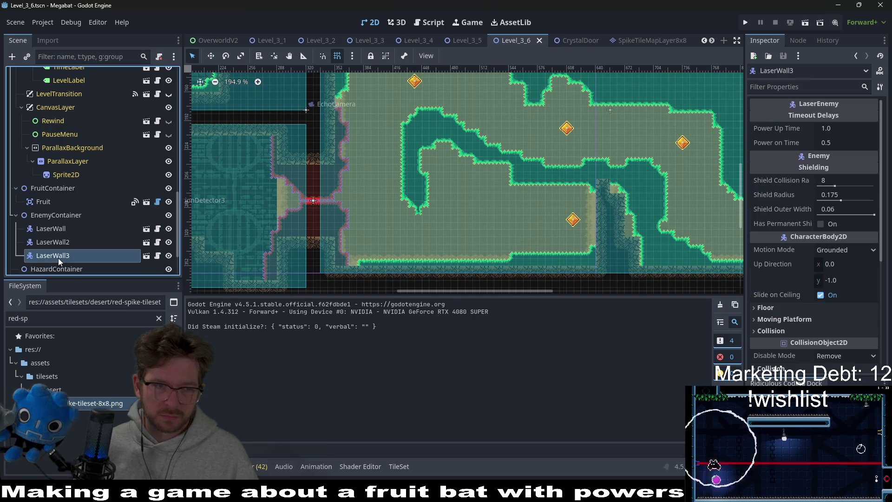
{"action": "scroll", "coordinate": [63, 234], "scroll_direction": "down", "scroll_amount": 3}
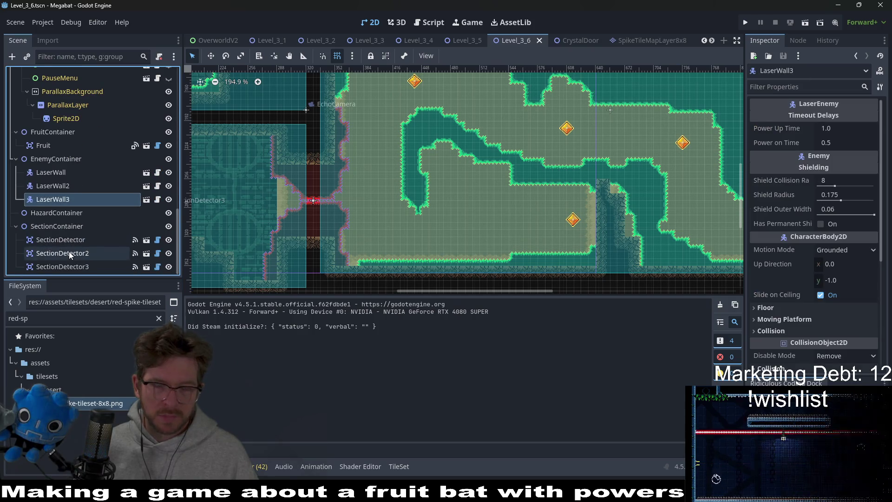
{"action": "scroll", "coordinate": [575, 241], "scroll_direction": "up", "scroll_amount": 3}
{"action": "scroll", "coordinate": [574, 240], "scroll_direction": "up", "scroll_amount": 1}
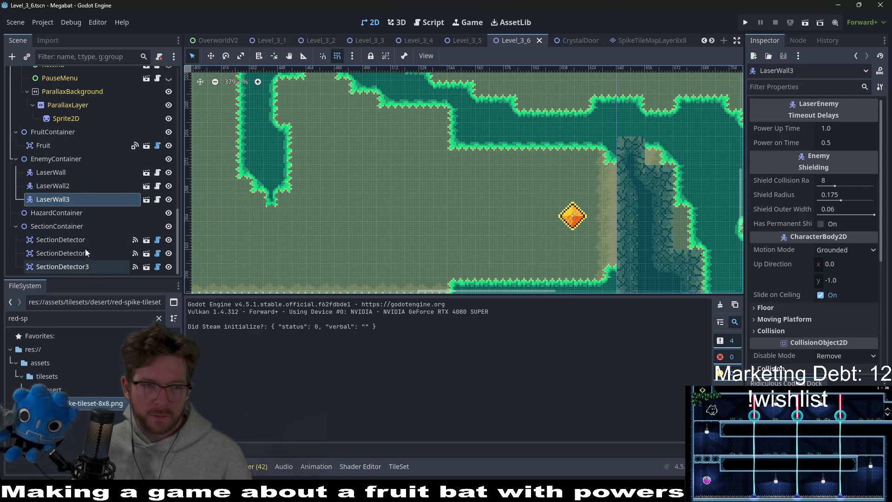
{"action": "scroll", "coordinate": [65, 219], "scroll_direction": "up", "scroll_amount": 3}
{"action": "scroll", "coordinate": [70, 216], "scroll_direction": "up", "scroll_amount": 10}
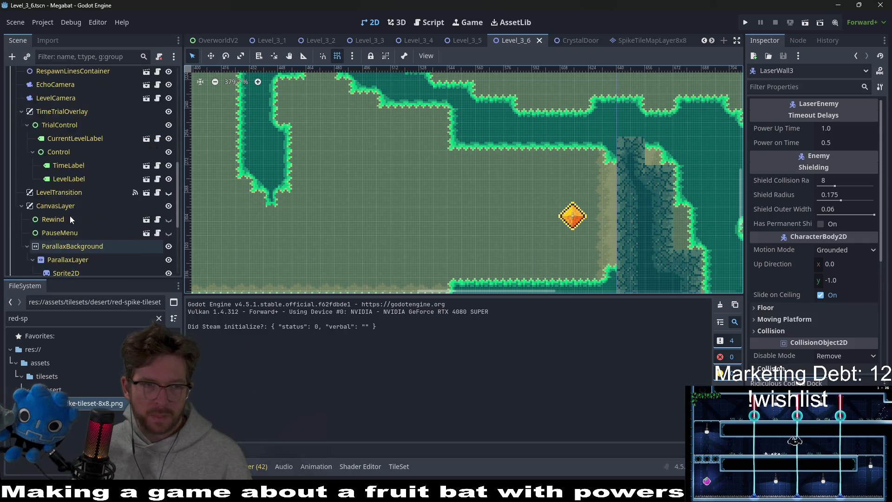
Step: Nudge DoorCrystalKey6 slightly right, save Level_3_6 and launch a playtest
{"action": "left_click", "coordinate": [78, 244]}
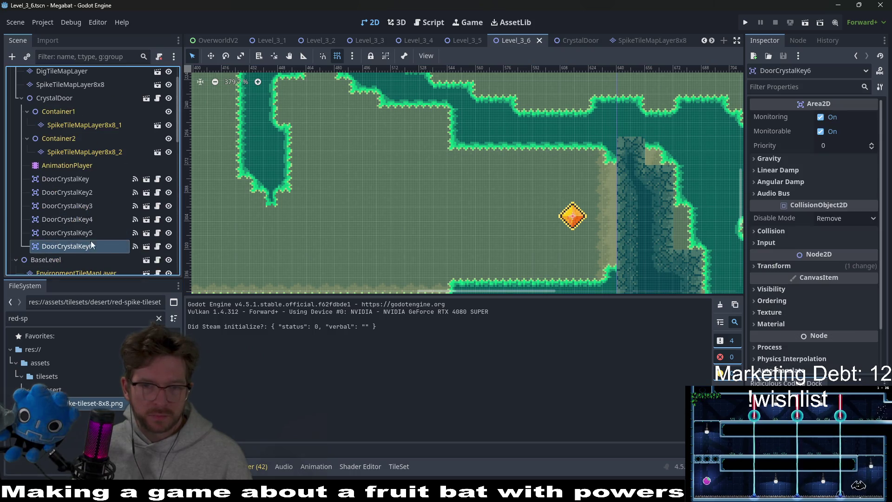
{"action": "key", "text": "w"}
{"action": "key", "text": "Right"}
{"action": "key", "text": "Right"}
{"action": "key", "text": "Right"}
{"action": "key", "text": "Right"}
{"action": "key", "text": "Right"}
{"action": "key", "text": "Right"}
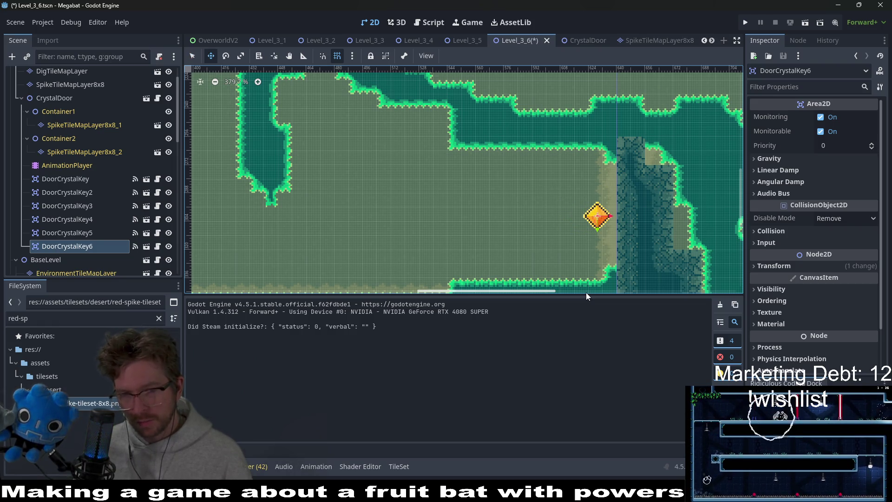
{"action": "key", "text": "Left"}
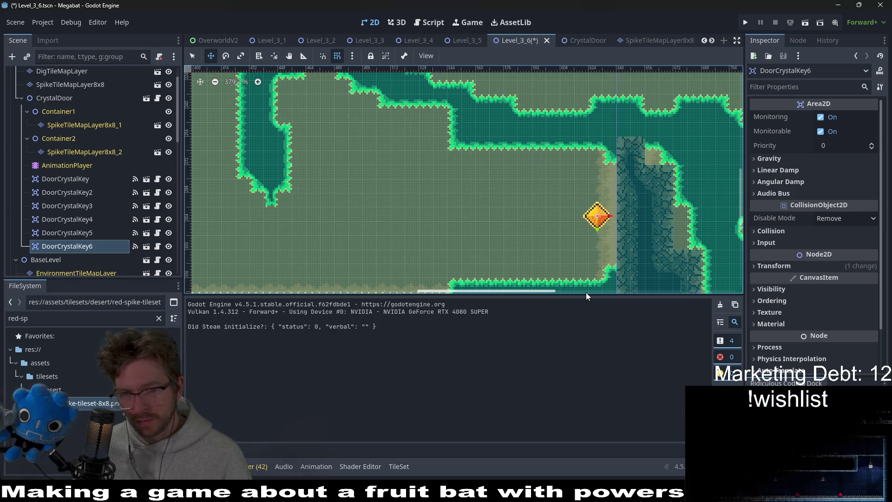
{"action": "key", "text": "ctrl+s"}
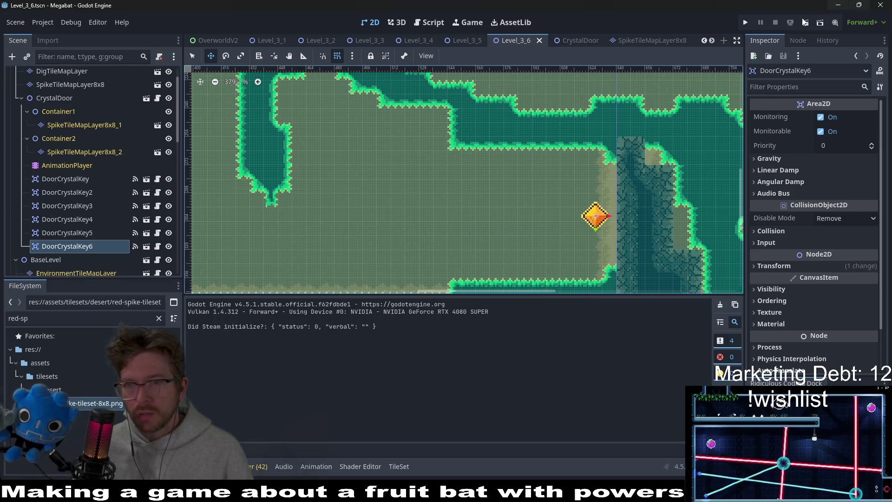
{"action": "left_click", "coordinate": [808, 25]}
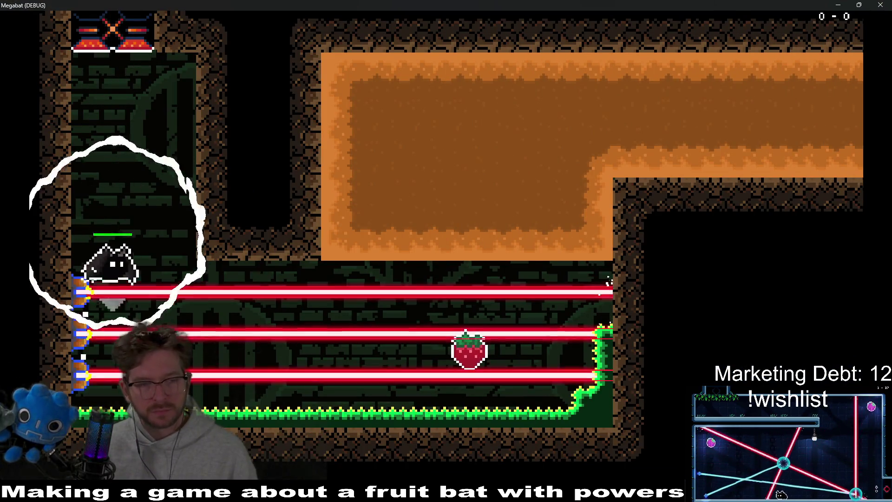
Step: Burrow the bat into the orange dirt and tunnel right, down and back up through the crystal rooms
{"action": "key", "text": "Right"}
{"action": "key", "text": "Up"}
{"action": "key", "text": "Right"}
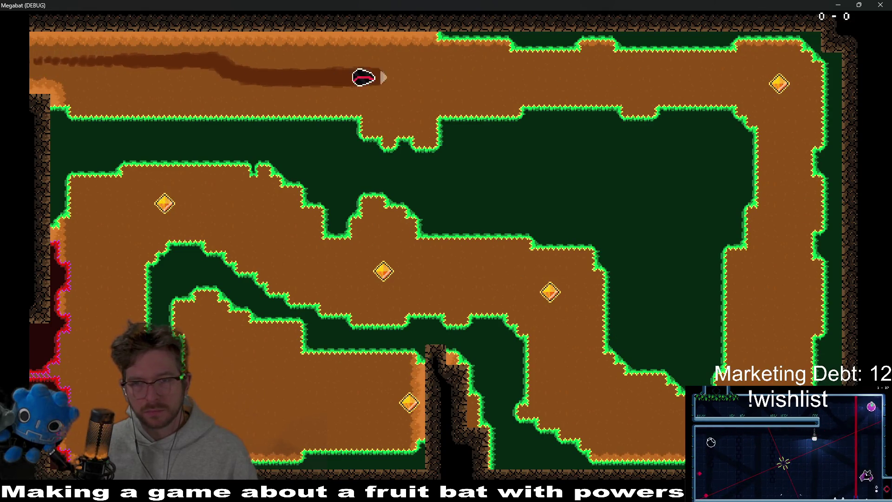
{"action": "key", "text": "Down"}
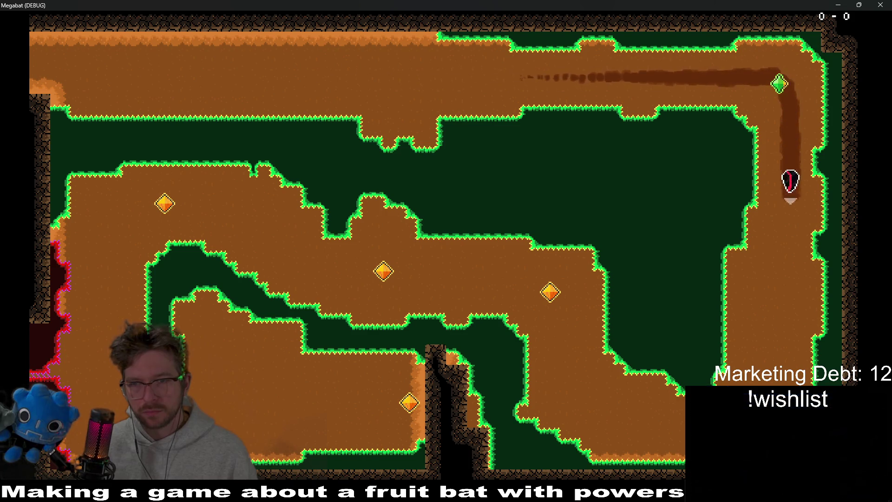
{"action": "key", "text": "Up"}
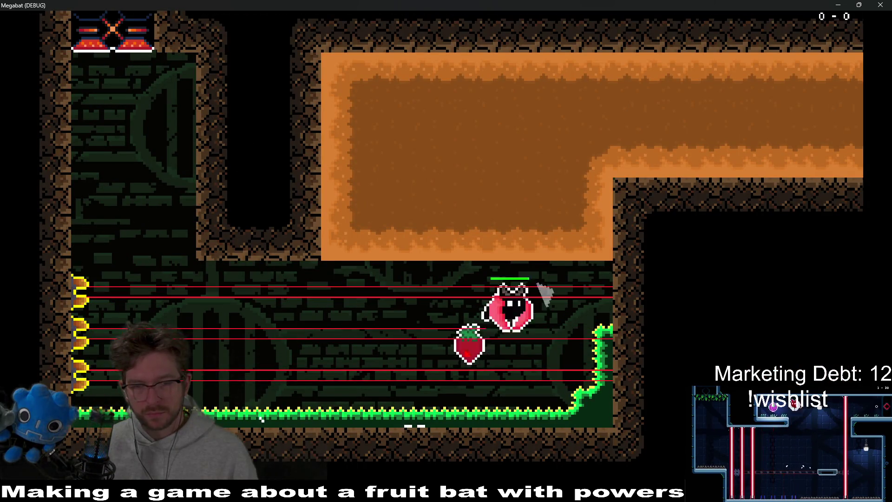
{"action": "key", "text": "Up"}
{"action": "key", "text": "Right"}
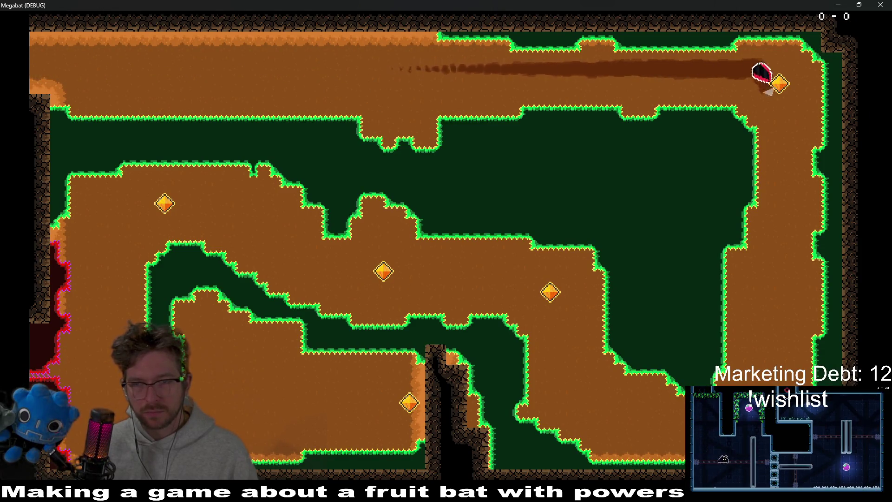
{"action": "key", "text": "Down"}
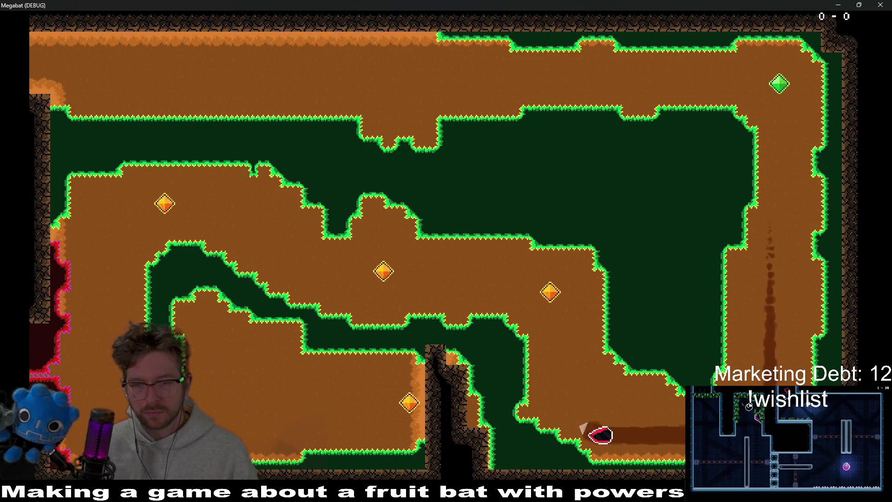
{"action": "key", "text": "Up"}
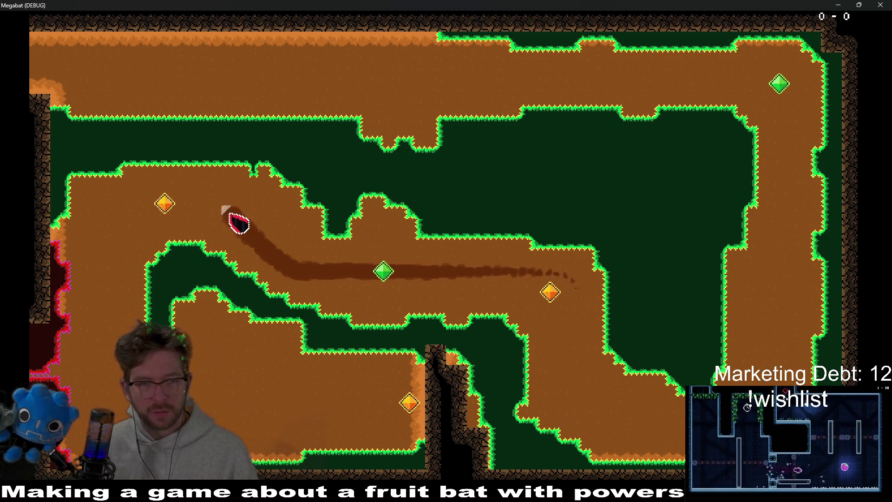
{"action": "key", "text": "Down"}
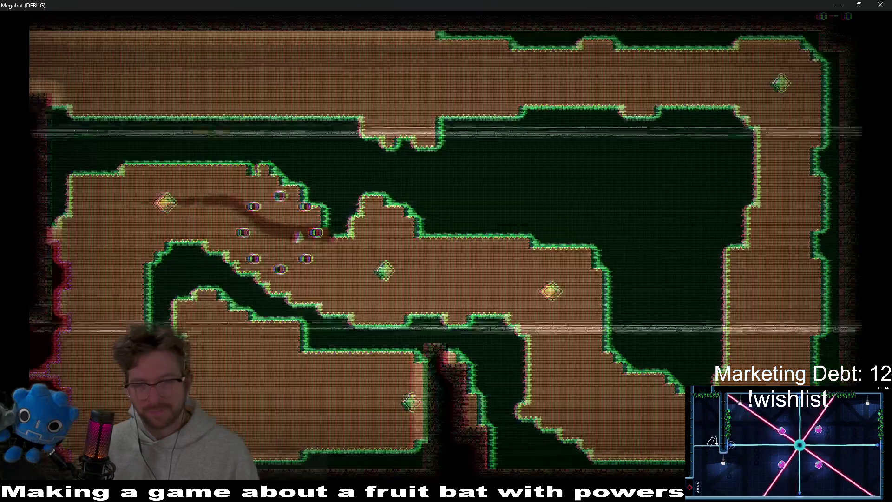
Step: Fly past the strawberry again, down the right shaft and loop left around to the last crystal
{"action": "key", "text": "Right"}
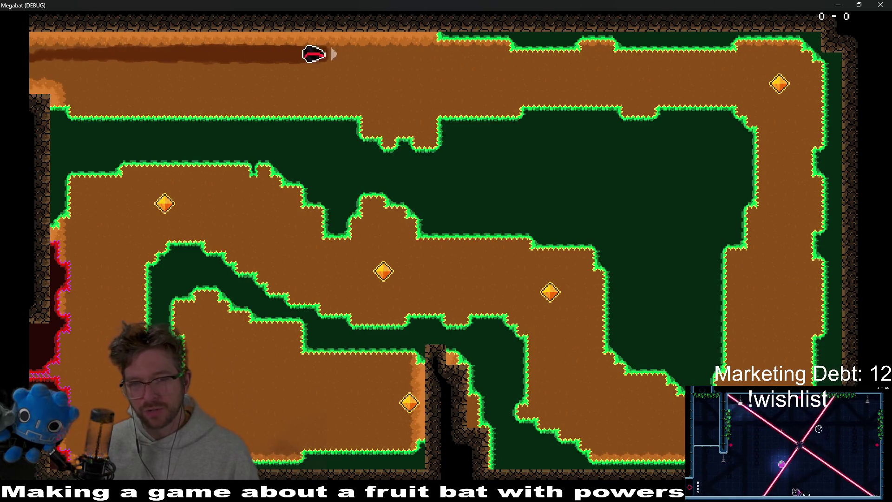
{"action": "key", "text": "Down"}
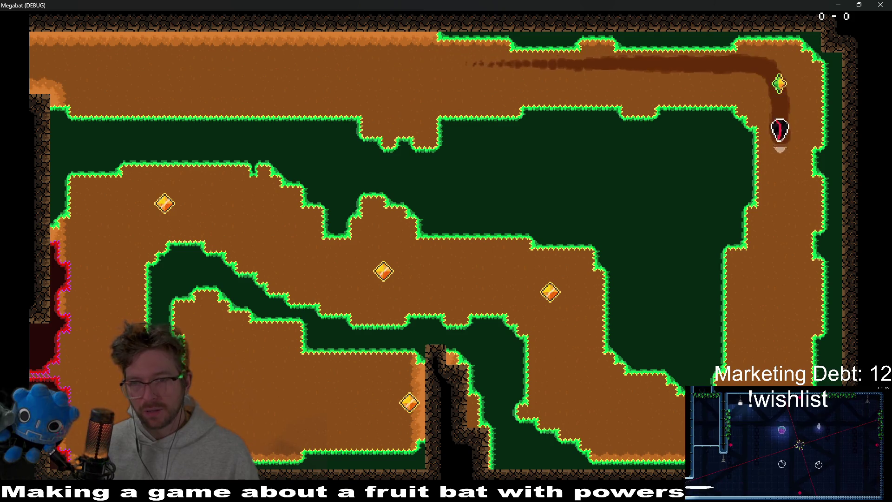
{"action": "key", "text": "Left"}
{"action": "key", "text": "Up"}
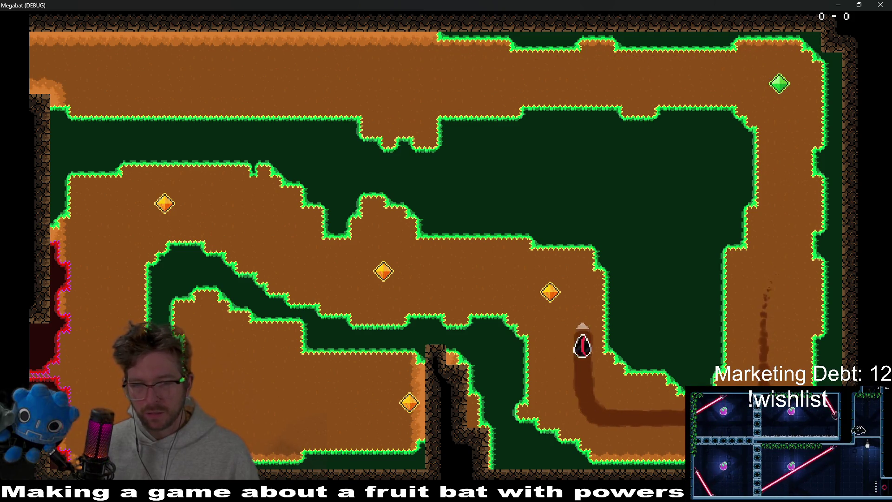
{"action": "key", "text": "Left"}
{"action": "key", "text": "Up"}
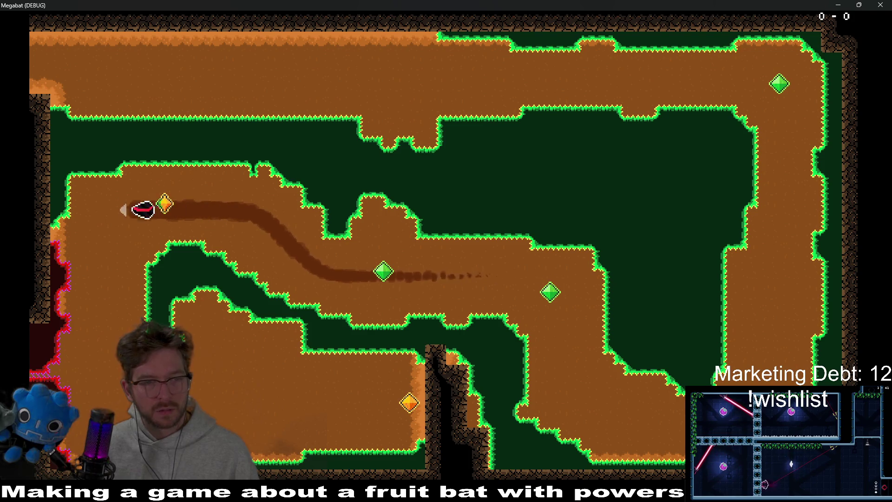
{"action": "key", "text": "Down"}
{"action": "key", "text": "Right"}
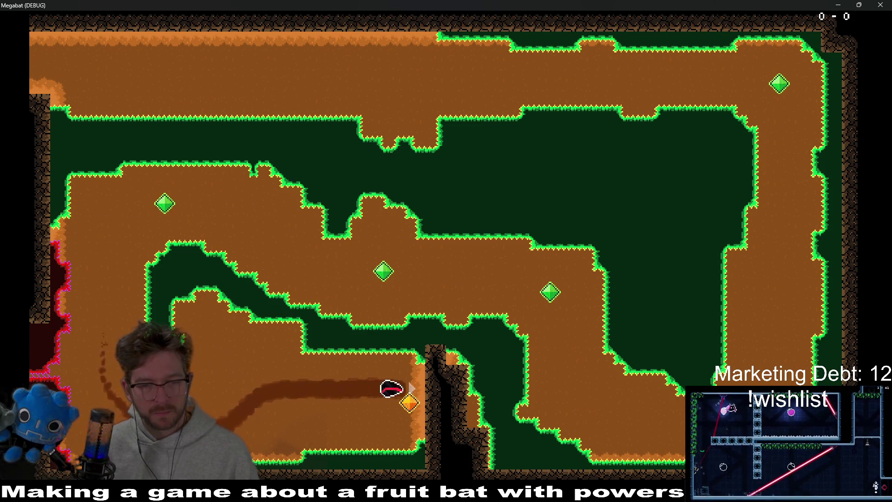
{"action": "key", "text": "Left"}
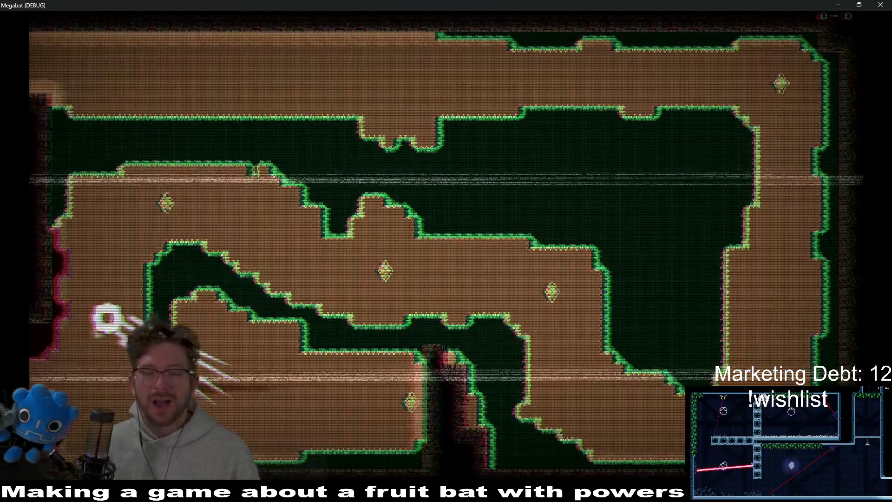
Step: Make a final run past the lasers, loop through the crystal room collecting every key, then close the game
{"action": "key", "text": "Down"}
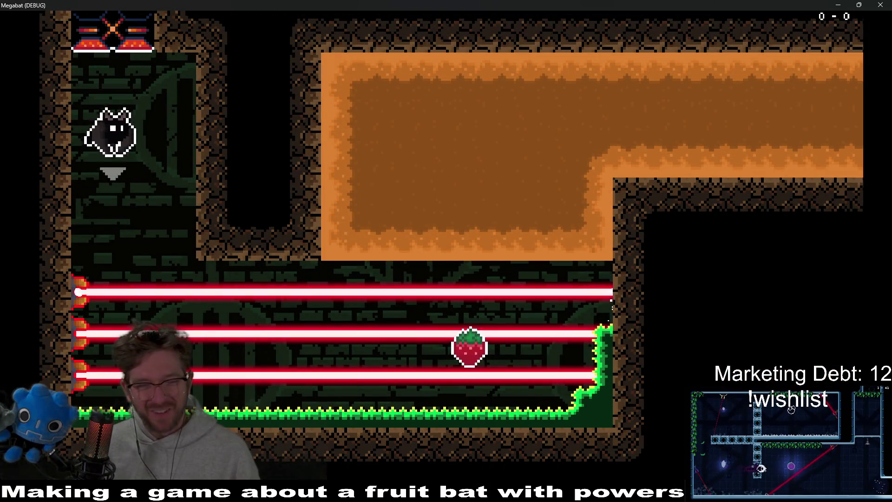
{"action": "key", "text": "Right"}
{"action": "key", "text": "Up"}
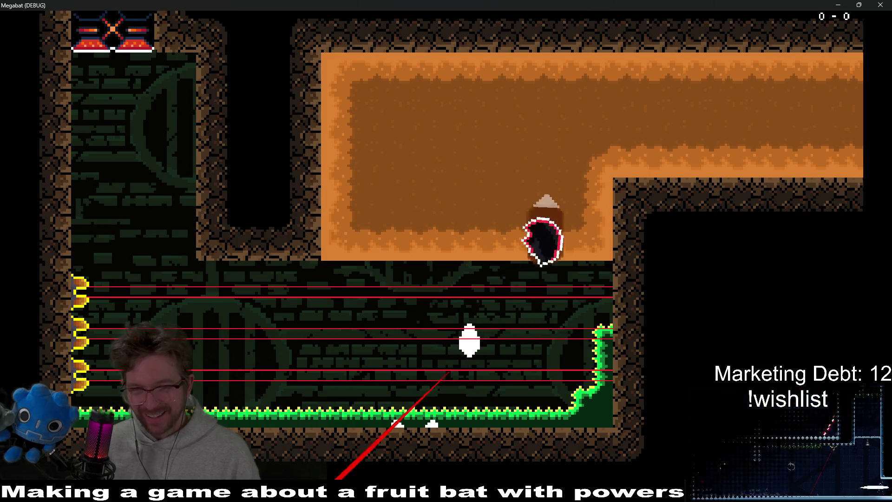
{"action": "key", "text": "Right"}
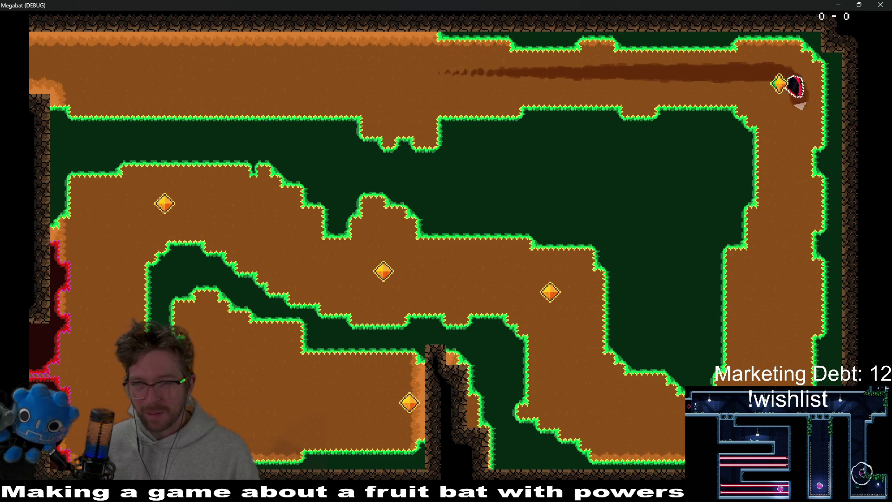
{"action": "key", "text": "Down"}
{"action": "key", "text": "Left"}
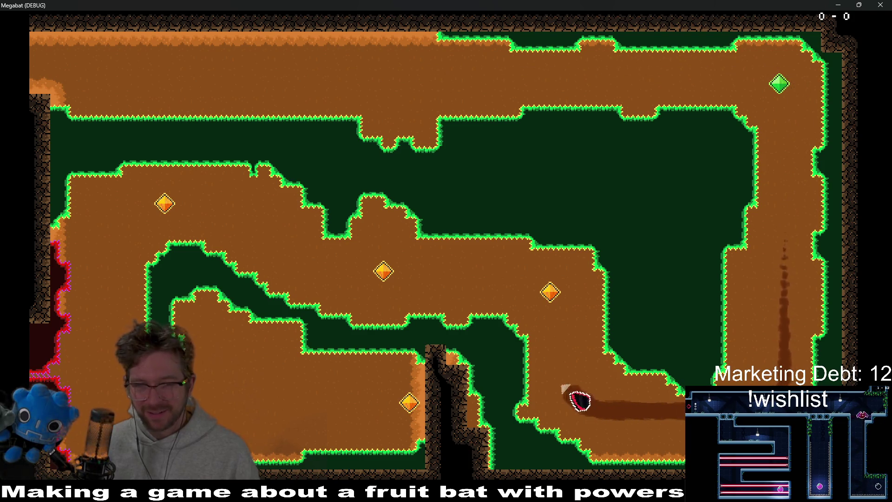
{"action": "key", "text": "Up"}
{"action": "key", "text": "Left"}
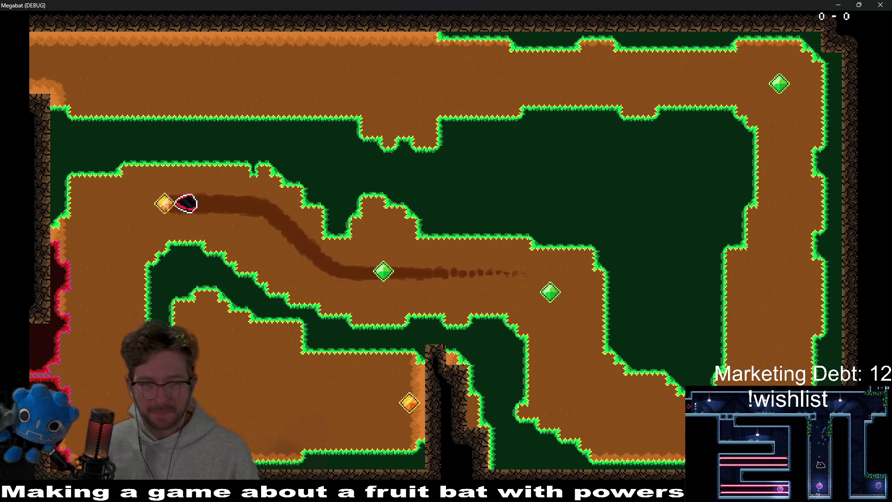
{"action": "key", "text": "Down"}
{"action": "key", "text": "Right"}
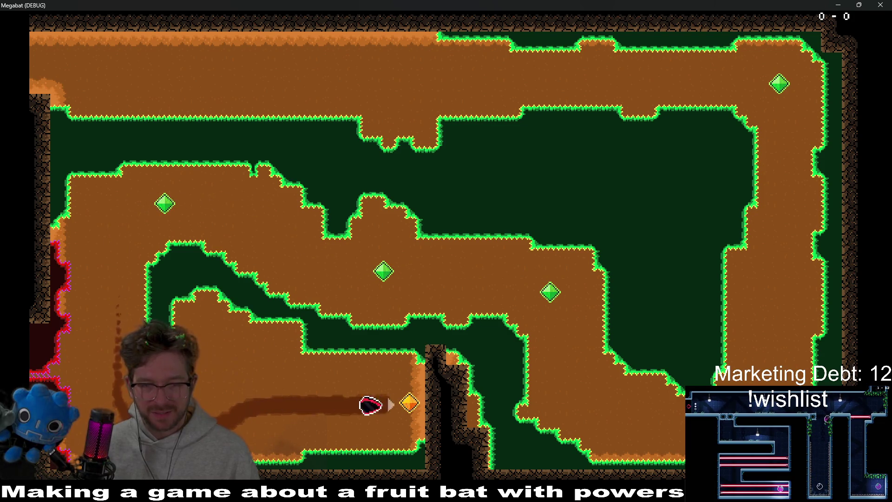
{"action": "key", "text": "Left"}
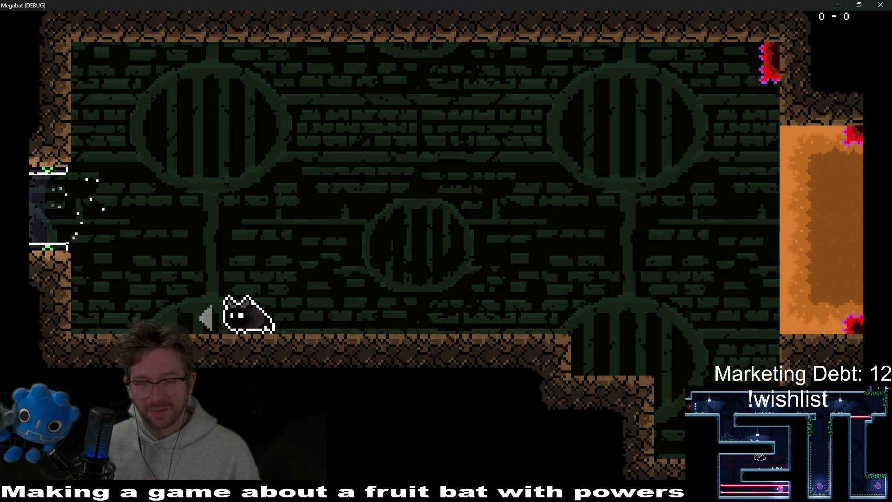
{"action": "left_click", "coordinate": [880, 4]}
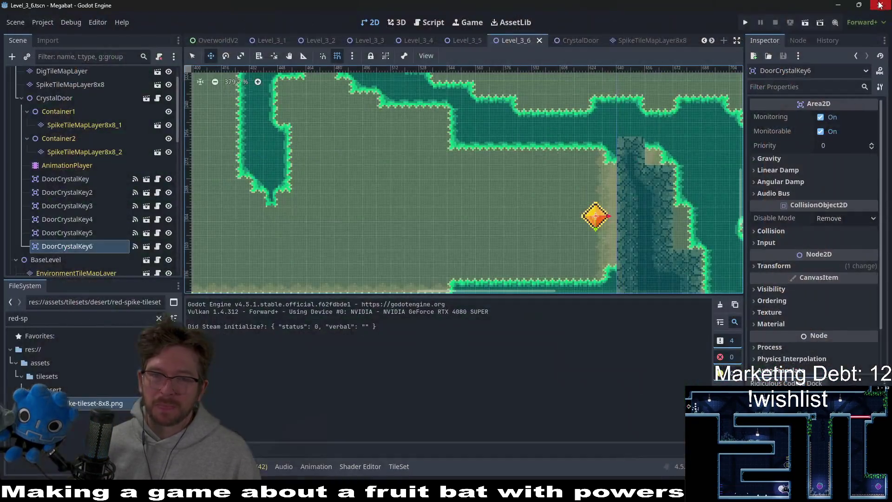
{"action": "scroll", "coordinate": [324, 219], "scroll_direction": "down", "scroll_amount": 2}
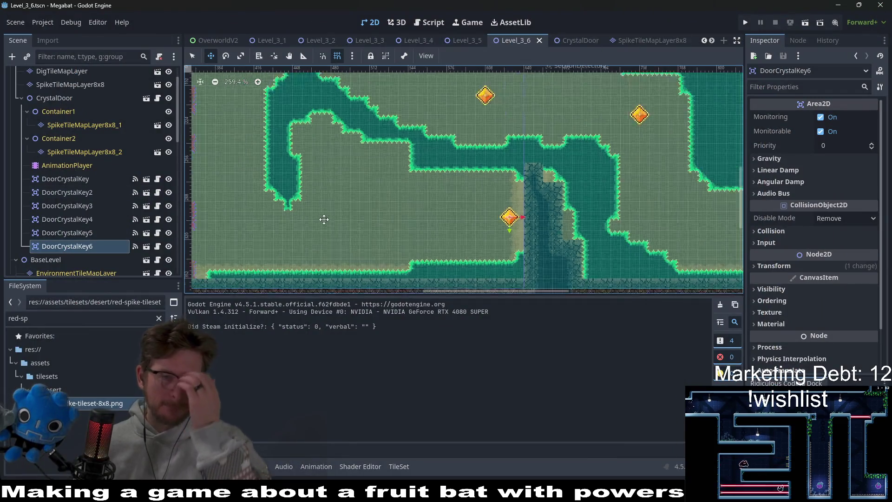
{"action": "scroll", "coordinate": [348, 225], "scroll_direction": "left", "scroll_amount": 4}
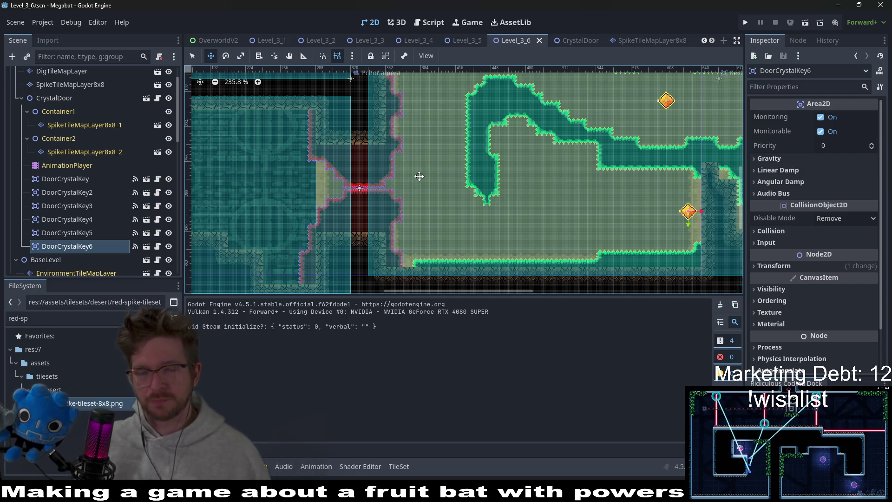
{"action": "scroll", "coordinate": [483, 115], "scroll_direction": "down", "scroll_amount": 2}
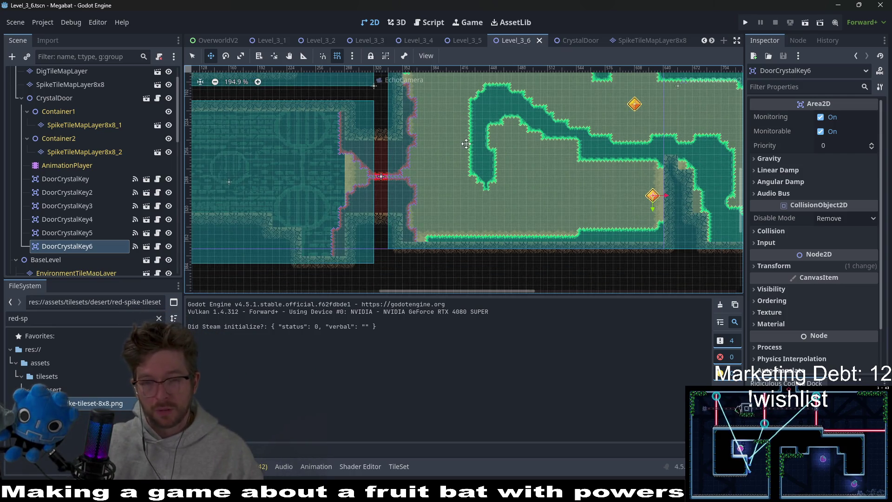
{"action": "scroll", "coordinate": [578, 152], "scroll_direction": "down", "scroll_amount": 4}
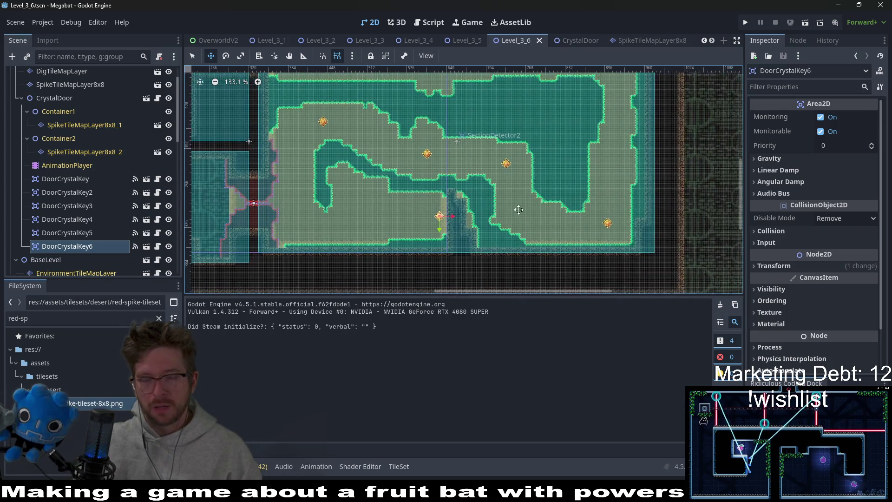
{"action": "scroll", "coordinate": [465, 190], "scroll_direction": "left", "scroll_amount": 5}
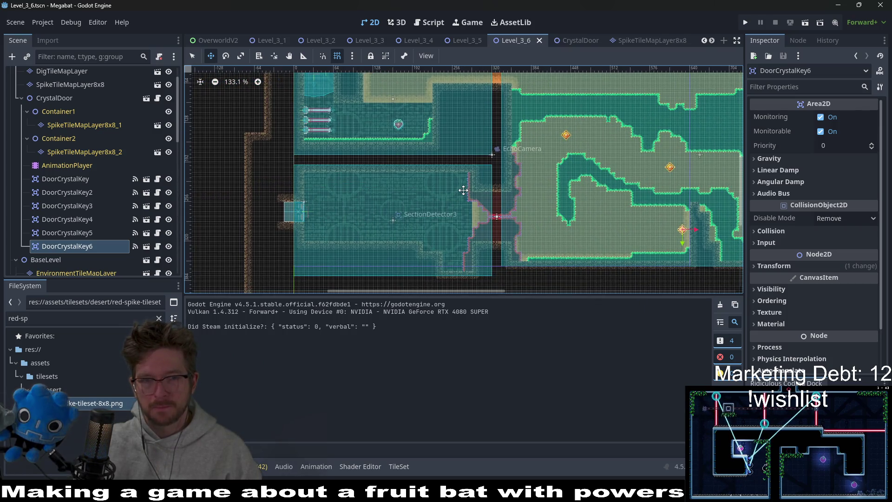
{"action": "scroll", "coordinate": [405, 199], "scroll_direction": "up", "scroll_amount": 8}
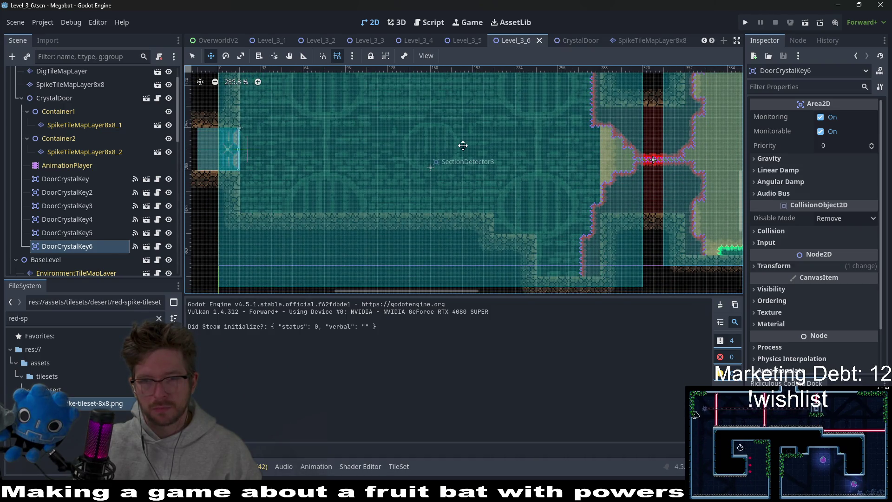
{"action": "scroll", "coordinate": [615, 181], "scroll_direction": "down", "scroll_amount": 6}
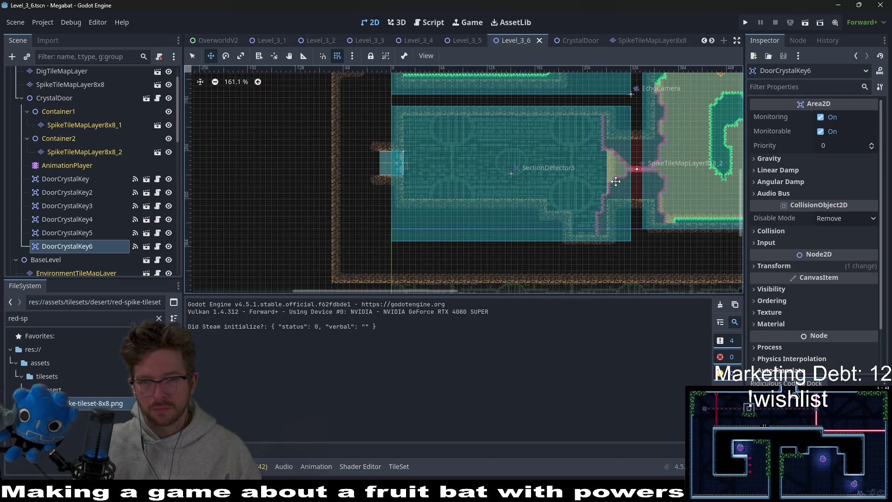
{"action": "scroll", "coordinate": [615, 181], "scroll_direction": "down", "scroll_amount": 2}
{"action": "scroll", "coordinate": [513, 188], "scroll_direction": "down", "scroll_amount": 2}
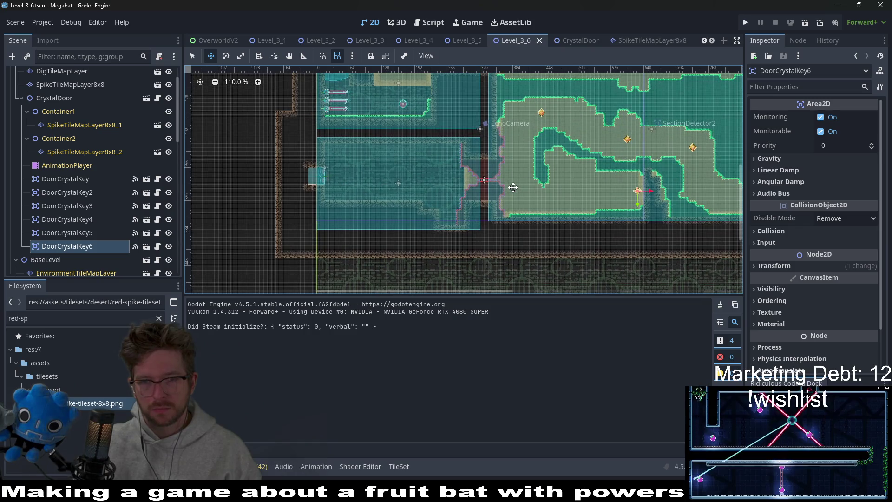
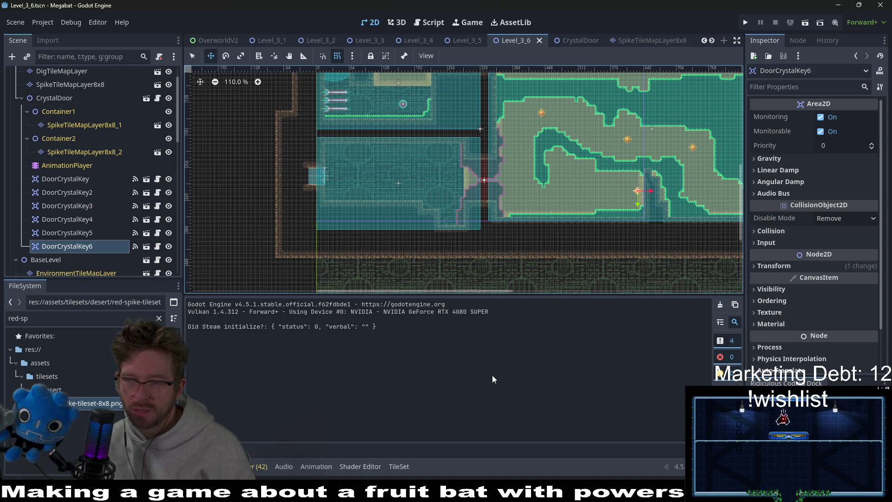
Step: Zoom out to survey the whole Level_3_6 layout, then switch to the Level_3_5 scene
{"action": "scroll", "coordinate": [445, 199], "scroll_direction": "down", "scroll_amount": 5}
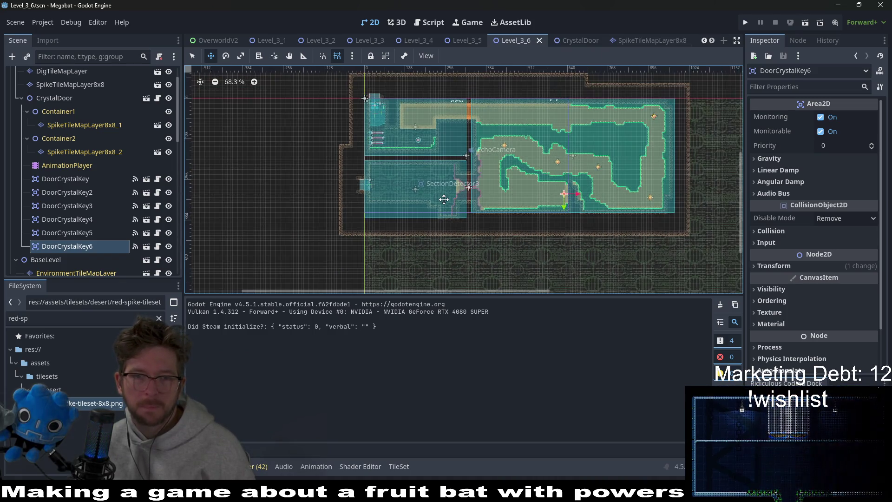
{"action": "scroll", "coordinate": [447, 199], "scroll_direction": "up", "scroll_amount": 3}
{"action": "scroll", "coordinate": [477, 181], "scroll_direction": "down", "scroll_amount": 3}
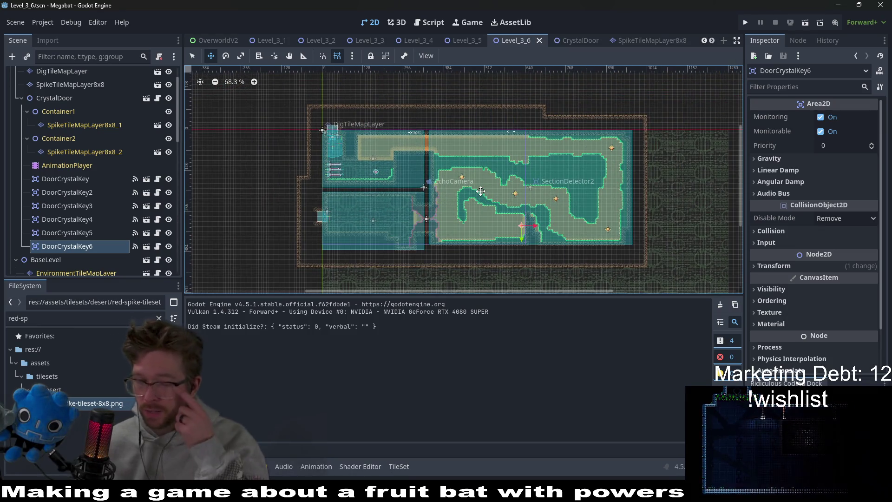
{"action": "left_click", "coordinate": [466, 41]}
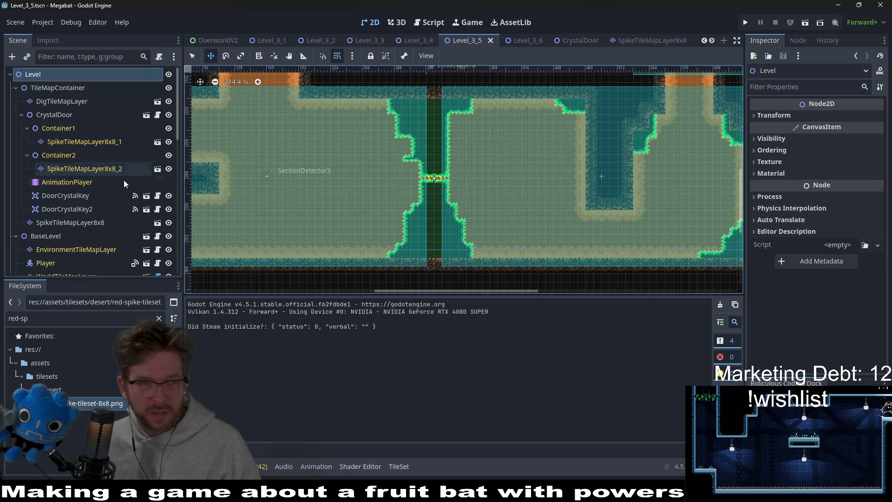
Step: Bucket-fill the upper shaft on SpikeTileMapLayer8x8_1 and the lower shaft on SpikeTileMapLayer8x8_2 with Ruby terrain
{"action": "left_click", "coordinate": [38, 100]}
{"action": "left_click", "coordinate": [80, 142]}
{"action": "left_click", "coordinate": [218, 364]}
{"action": "left_click", "coordinate": [332, 306]}
{"action": "scroll", "coordinate": [424, 153], "scroll_direction": "up", "scroll_amount": 3}
{"action": "key", "text": "q"}
{"action": "left_click", "coordinate": [436, 153]}
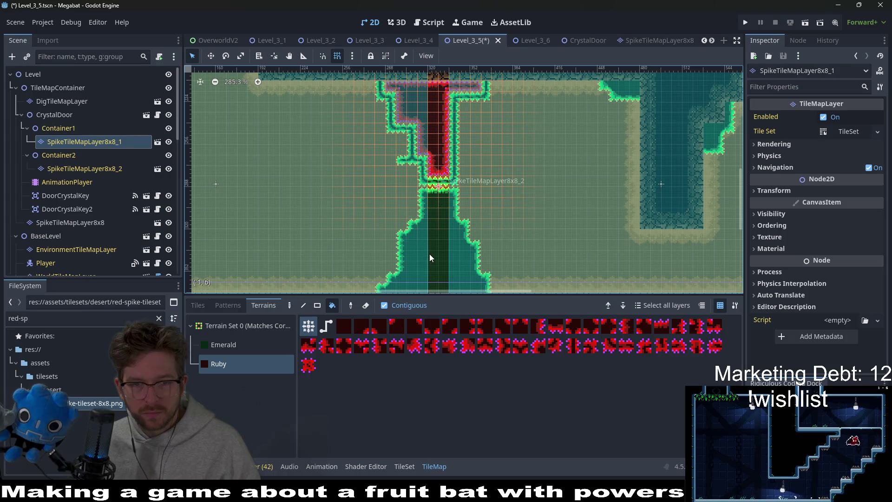
{"action": "left_click", "coordinate": [93, 170]}
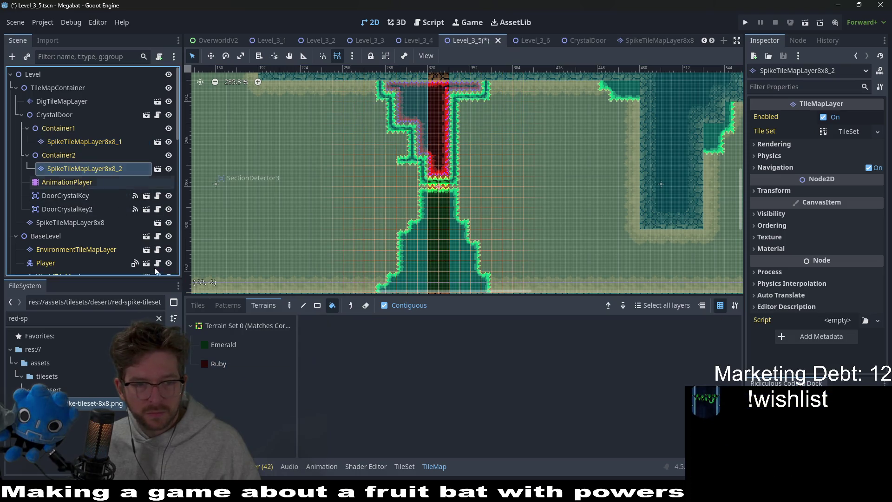
{"action": "left_click", "coordinate": [219, 364]}
{"action": "left_click", "coordinate": [440, 263]}
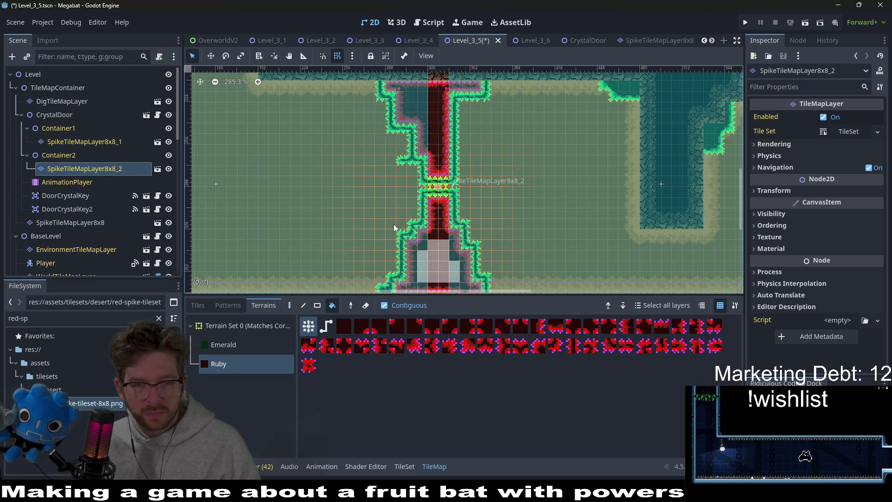
Step: On SpikeTileMapLayer8x8_1, rectangle-paint Ruby over the remaining Emerald spike strips and the lower-left bend
{"action": "left_click", "coordinate": [83, 142]}
{"action": "left_click", "coordinate": [220, 364]}
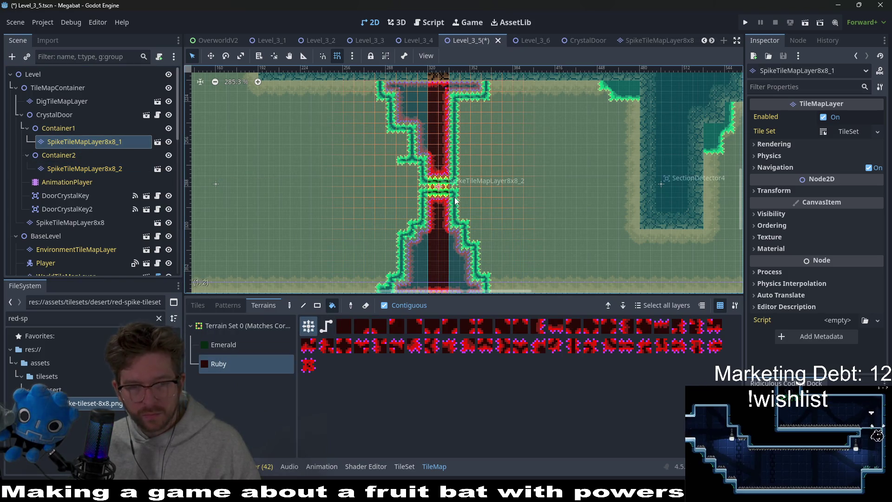
{"action": "key", "text": "r"}
{"action": "scroll", "coordinate": [460, 174], "scroll_direction": "up", "scroll_amount": 5}
{"action": "left_click_drag", "start_coordinate": [458, 174], "coordinate": [459, 111]}
{"action": "scroll", "coordinate": [458, 134], "scroll_direction": "up", "scroll_amount": 4}
{"action": "left_click_drag", "start_coordinate": [495, 140], "coordinate": [336, 104]}
{"action": "left_click_drag", "start_coordinate": [346, 162], "coordinate": [344, 196]}
{"action": "left_click_drag", "start_coordinate": [353, 198], "coordinate": [376, 197]}
{"action": "left_click_drag", "start_coordinate": [382, 218], "coordinate": [382, 219]}
{"action": "mouse_move", "coordinate": [376, 249]}
{"action": "left_mouse_down"}
{"action": "mouse_move", "coordinate": [437, 288]}
{"action": "mouse_move", "coordinate": [436, 155]}
{"action": "left_mouse_up"}
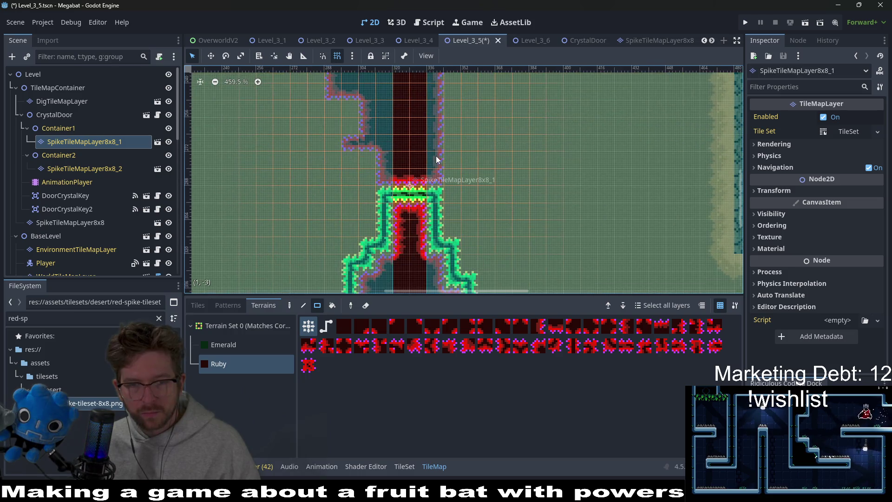
{"action": "scroll", "coordinate": [436, 157], "scroll_direction": "down", "scroll_amount": 4}
Step: On SpikeTileMapLayer8x8_2, paint an 11x2 Ruby band, a small rectangle and a 1x5 column, then save
{"action": "left_click", "coordinate": [84, 169]}
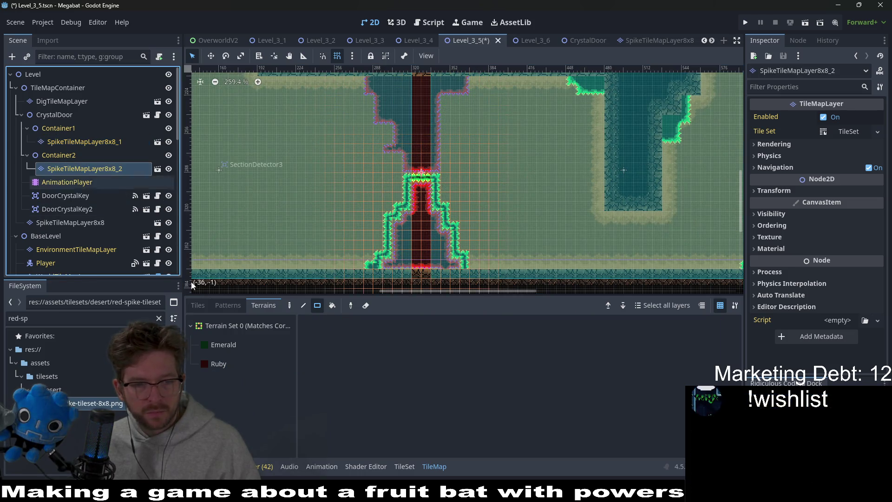
{"action": "left_click", "coordinate": [241, 363]}
{"action": "scroll", "coordinate": [475, 286], "scroll_direction": "up", "scroll_amount": 2}
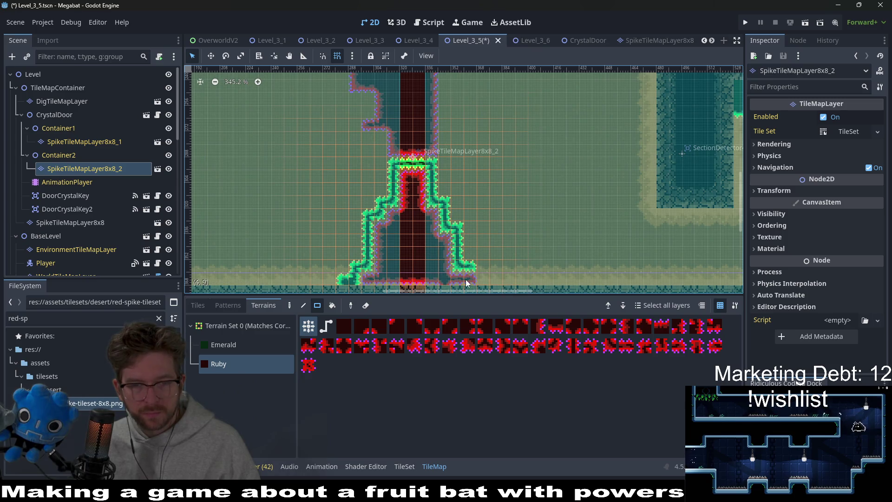
{"action": "mouse_move", "coordinate": [464, 281]}
{"action": "left_mouse_down"}
{"action": "mouse_move", "coordinate": [386, 278]}
{"action": "mouse_move", "coordinate": [349, 296]}
{"action": "left_mouse_up"}
{"action": "mouse_move", "coordinate": [481, 215]}
{"action": "left_mouse_down"}
{"action": "mouse_move", "coordinate": [478, 225]}
{"action": "mouse_move", "coordinate": [450, 157]}
{"action": "mouse_move", "coordinate": [419, 148]}
{"action": "mouse_move", "coordinate": [397, 153]}
{"action": "mouse_move", "coordinate": [381, 171]}
{"action": "left_mouse_up"}
{"action": "left_click_drag", "start_coordinate": [382, 162], "coordinate": [375, 213]}
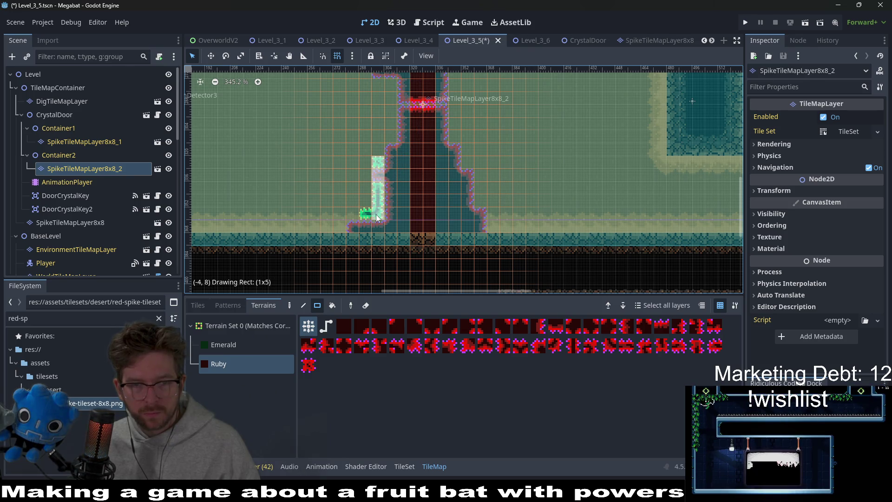
{"action": "scroll", "coordinate": [472, 188], "scroll_direction": "down", "scroll_amount": 4}
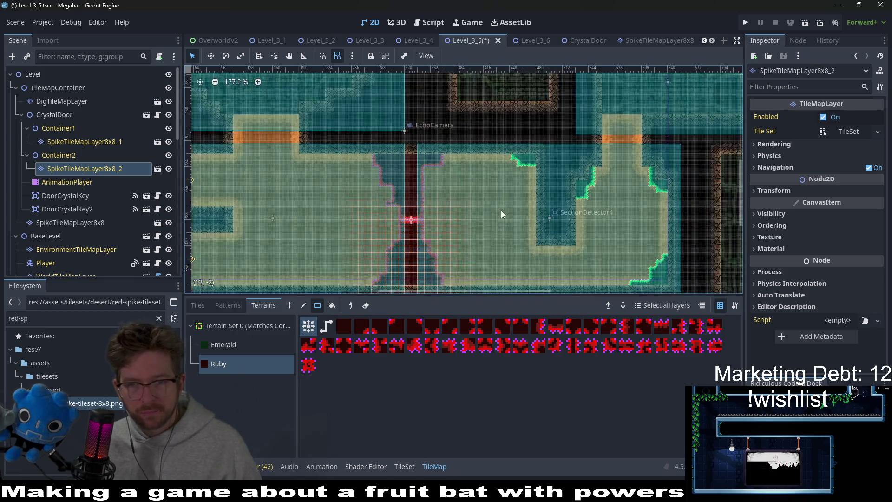
{"action": "key", "text": "ctrl+s"}
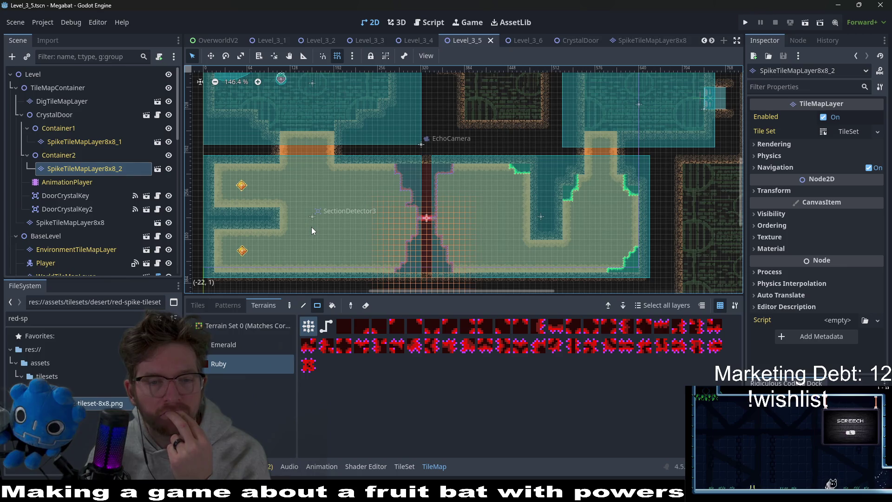
Step: Zoom and pan the viewport to inspect the left chamber of Level_3_5
{"action": "scroll", "coordinate": [315, 227], "scroll_direction": "down", "scroll_amount": 3}
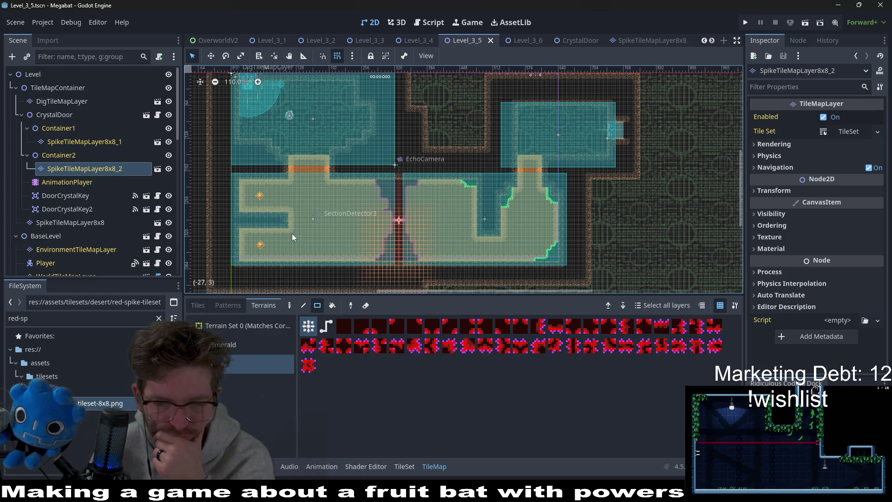
{"action": "scroll", "coordinate": [292, 233], "scroll_direction": "up", "scroll_amount": 4}
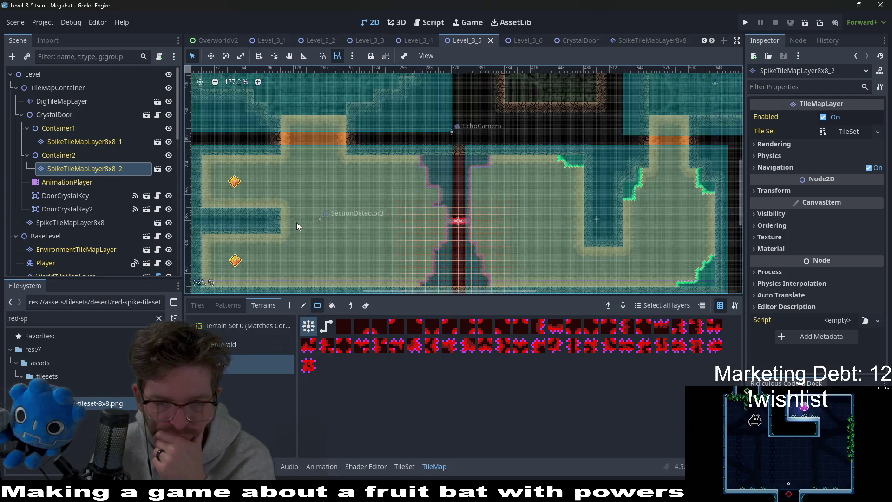
{"action": "left_click_drag", "start_coordinate": [298, 226], "coordinate": [407, 211]}
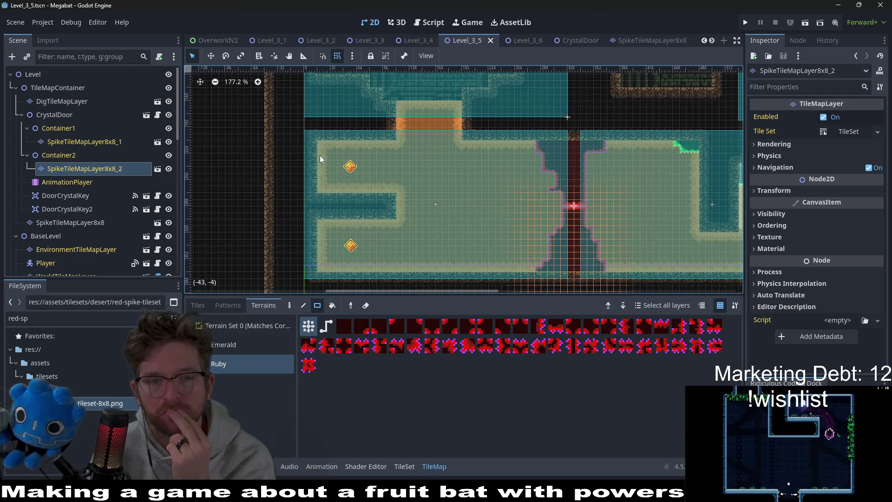
{"action": "scroll", "coordinate": [340, 149], "scroll_direction": "up", "scroll_amount": 3}
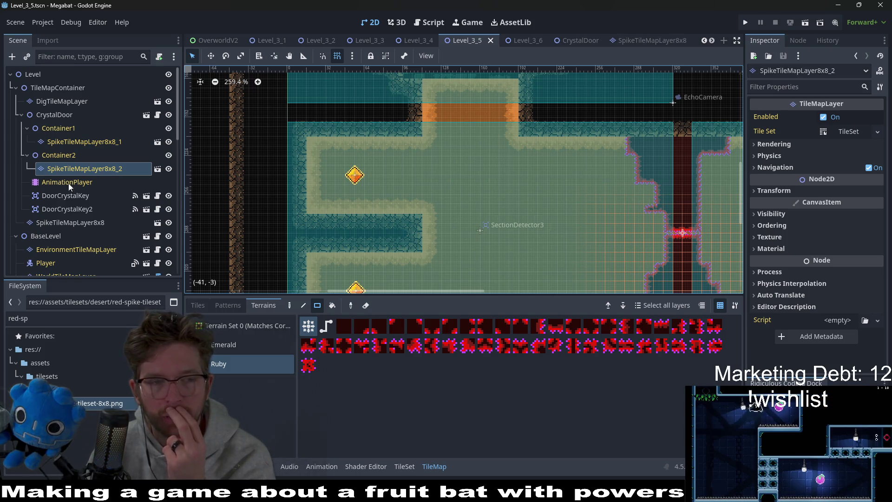
Step: Select DoorCrystalKey and DoorCrystalKey2, frame them, and nudge both two steps left
{"action": "left_click", "coordinate": [56, 195]}
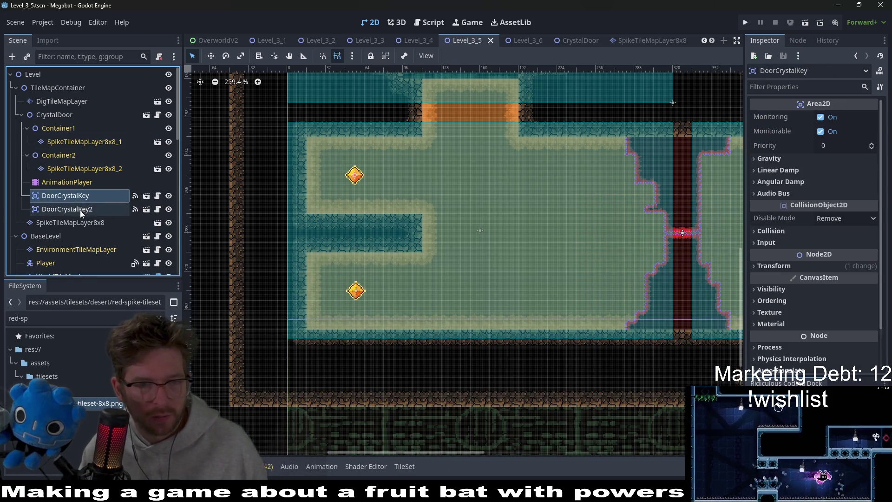
{"action": "left_click", "coordinate": [80, 210], "text": "ctrl"}
{"action": "key", "text": "f"}
{"action": "key", "text": "Left"}
{"action": "key", "text": "Left"}
{"action": "key", "text": "Left"}
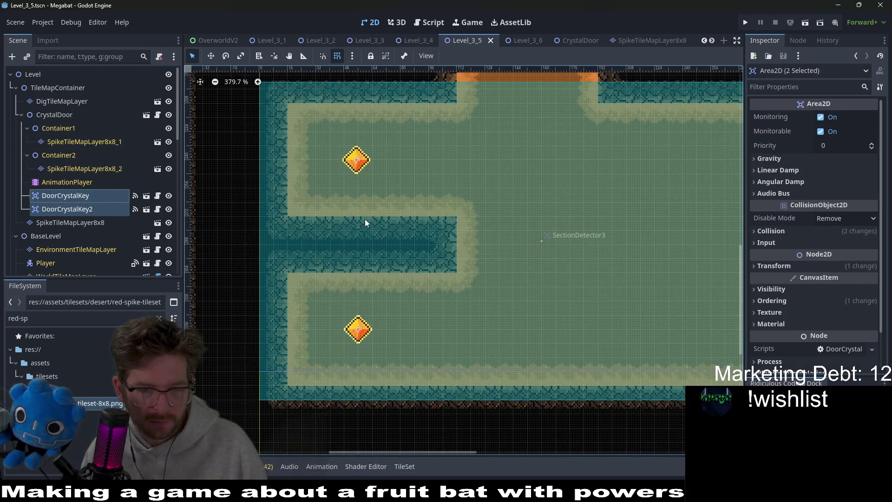
{"action": "key", "text": "Left"}
{"action": "key", "text": "Left"}
{"action": "key", "text": "Left"}
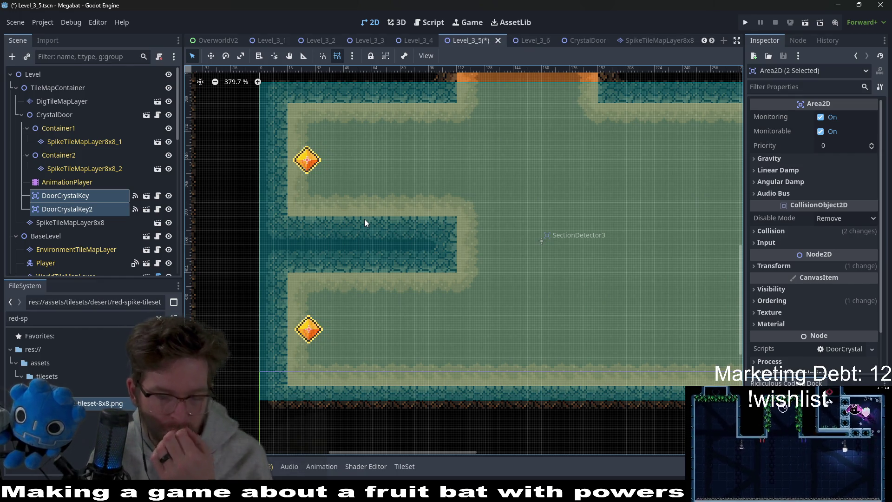
Step: Reframe the view on the crystal room and run the game to playtest
{"action": "scroll", "coordinate": [504, 213], "scroll_direction": "down", "scroll_amount": 5}
{"action": "left_click_drag", "start_coordinate": [557, 213], "coordinate": [424, 218]}
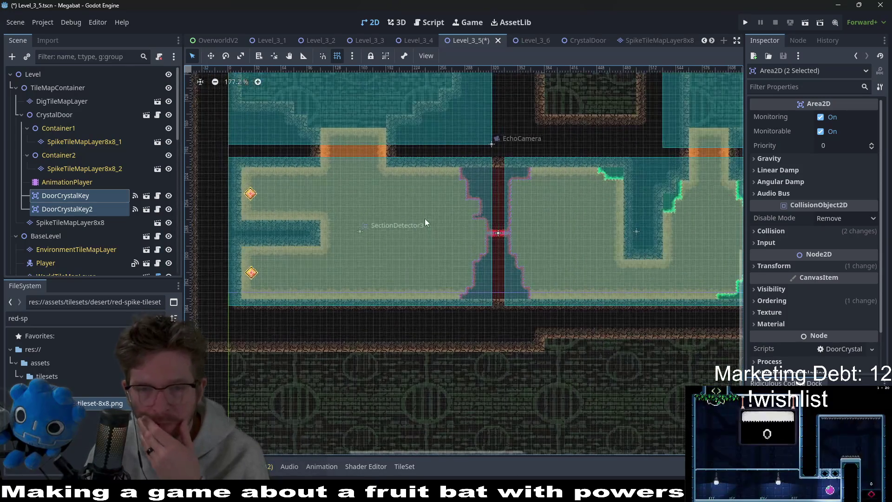
{"action": "scroll", "coordinate": [338, 199], "scroll_direction": "down", "scroll_amount": 1}
{"action": "left_click_drag", "start_coordinate": [338, 199], "coordinate": [412, 197]}
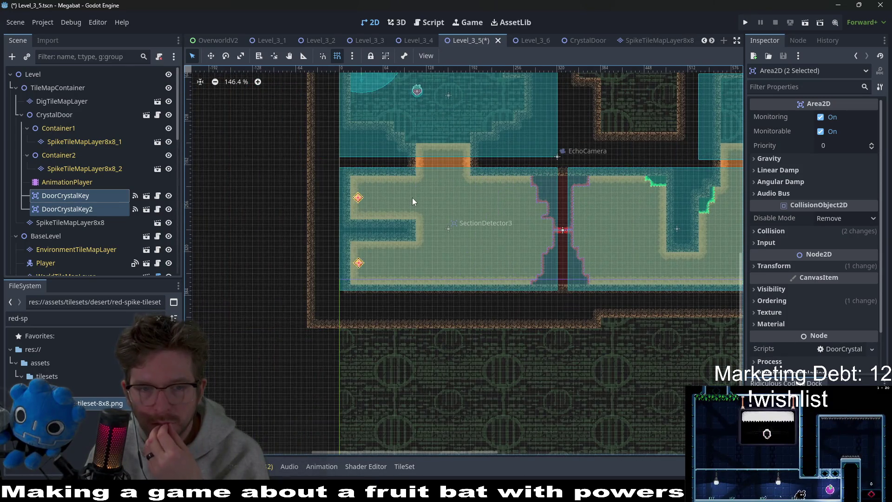
{"action": "left_click", "coordinate": [805, 23]}
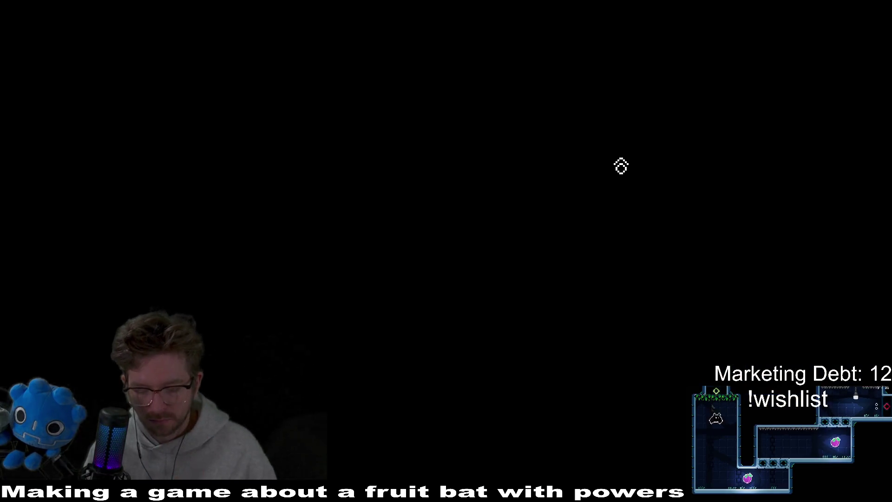
Step: Fly the bat down into the crystal room and collect the lower and upper crystals
{"action": "key", "text": "Right"}
{"action": "key", "text": "Down"}
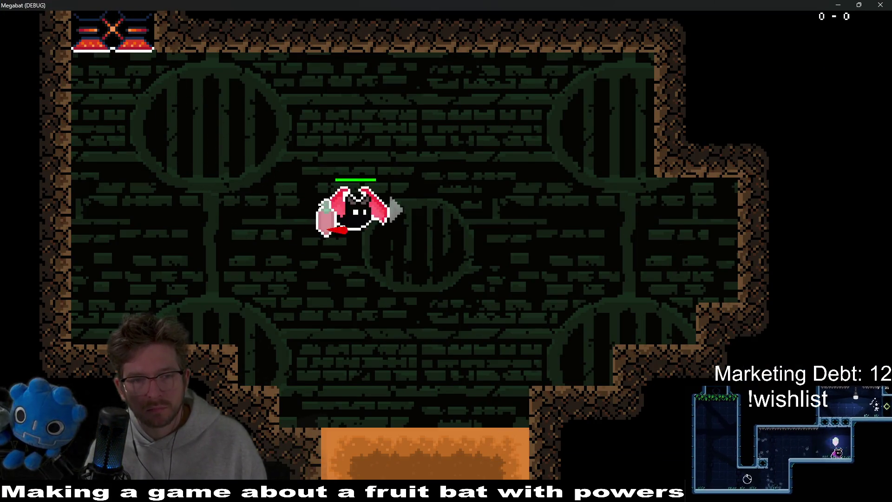
{"action": "key", "text": "Left"}
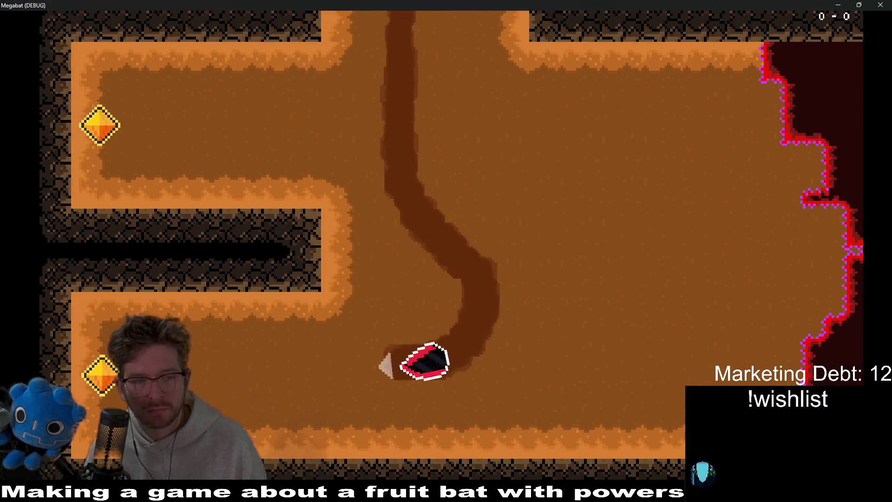
{"action": "key", "text": "Right"}
{"action": "key", "text": "Up"}
{"action": "key", "text": "Left"}
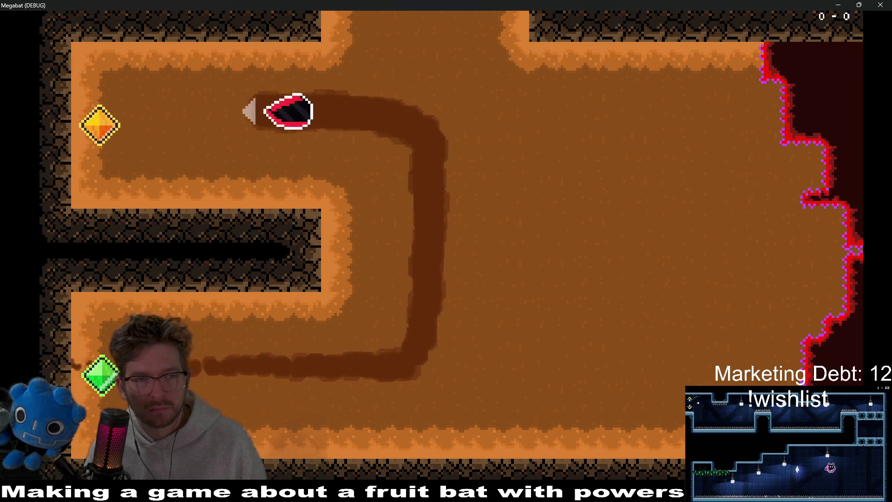
{"action": "key", "text": "Right"}
Step: Loop back through the opened spike door into the next room, then close the game window
{"action": "key", "text": "Down"}
{"action": "key", "text": "Right"}
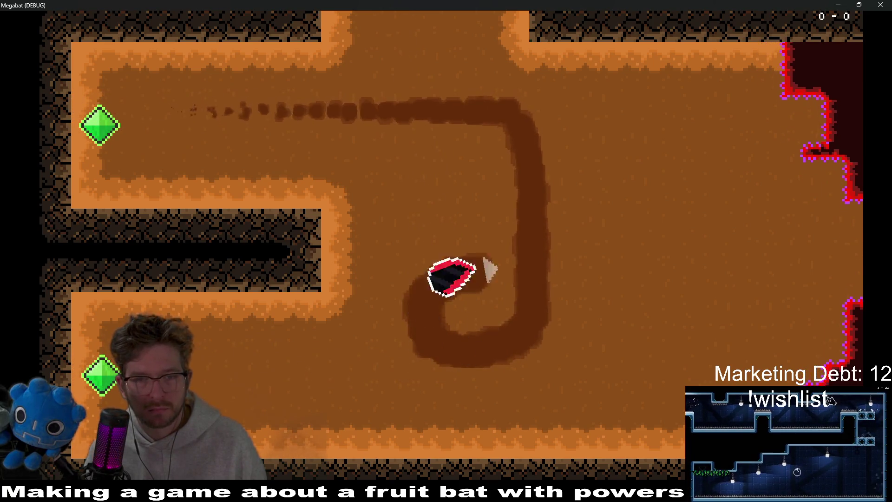
{"action": "key", "text": "Down"}
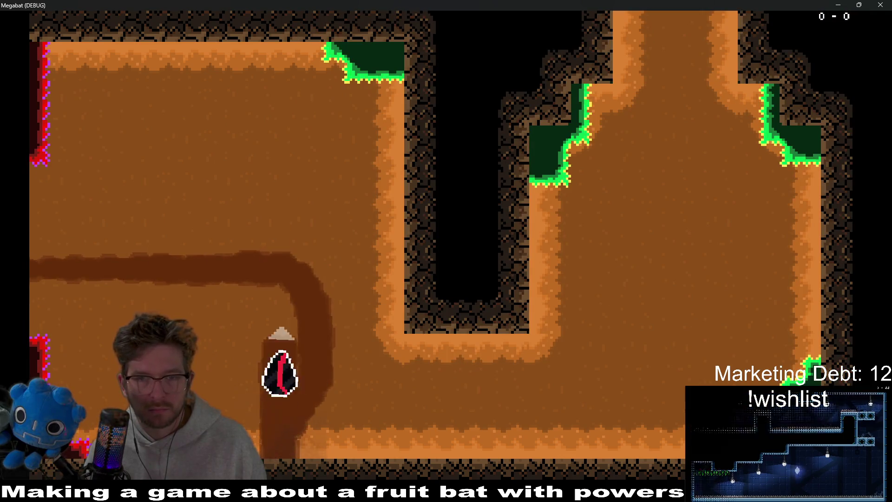
{"action": "key", "text": "Up"}
{"action": "key", "text": "Right"}
{"action": "key", "text": "Left"}
{"action": "key", "text": "Down"}
{"action": "key", "text": "Up"}
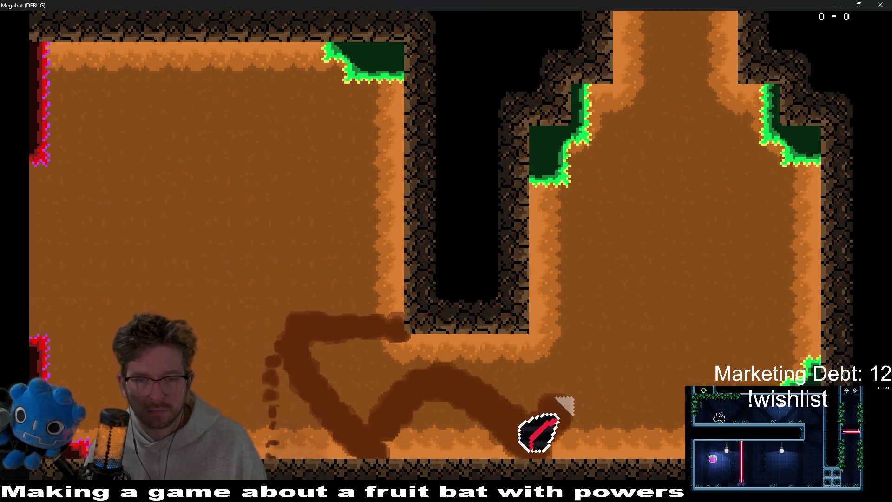
{"action": "key", "text": "Down"}
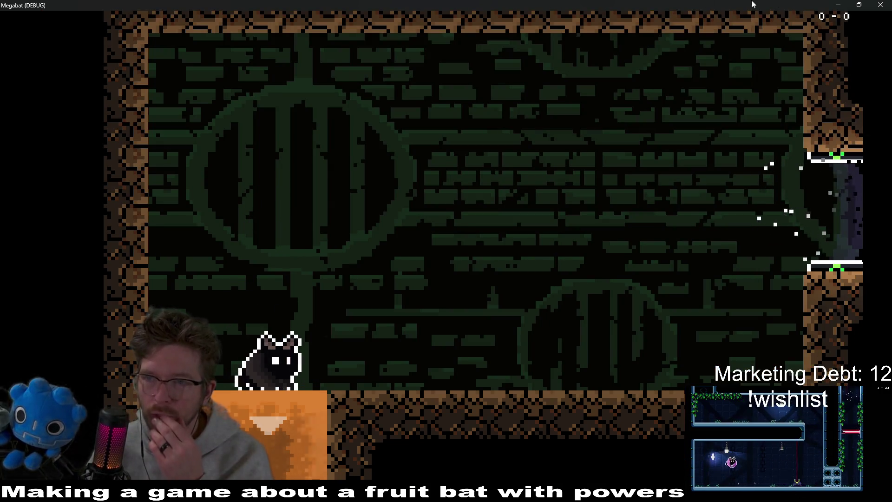
{"action": "left_click", "coordinate": [885, 4]}
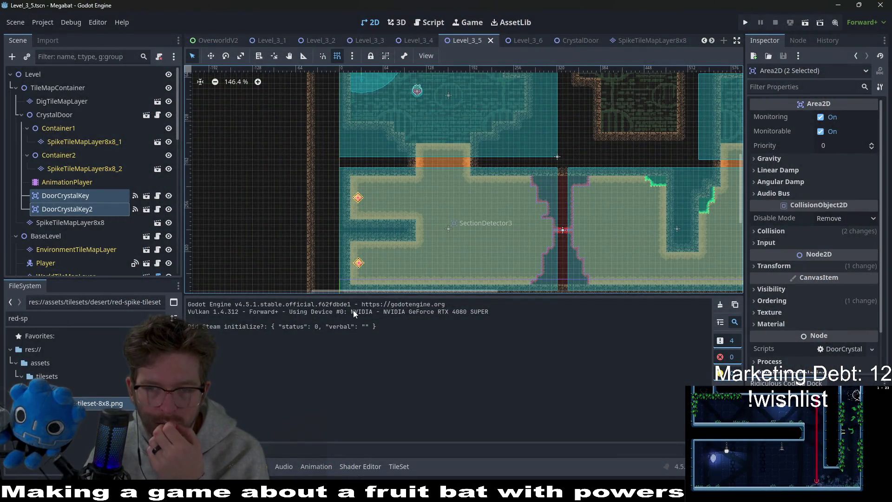
Step: Look over Level_3_4 and Level_3_6, then open CrystalDoor and select SpikeTileMapLayer8x8_1
{"action": "scroll", "coordinate": [558, 204], "scroll_direction": "right", "scroll_amount": 5}
{"action": "scroll", "coordinate": [516, 228], "scroll_direction": "up", "scroll_amount": 3}
{"action": "scroll", "coordinate": [516, 227], "scroll_direction": "down", "scroll_amount": 5}
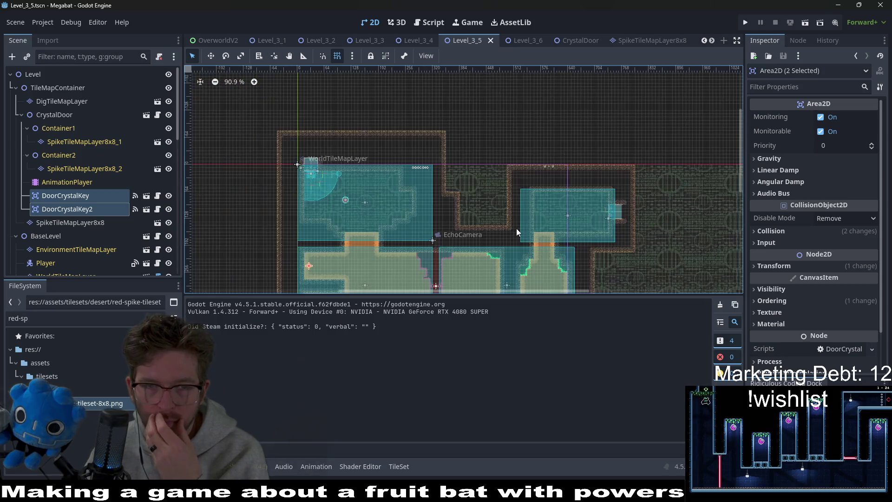
{"action": "left_click", "coordinate": [417, 40]}
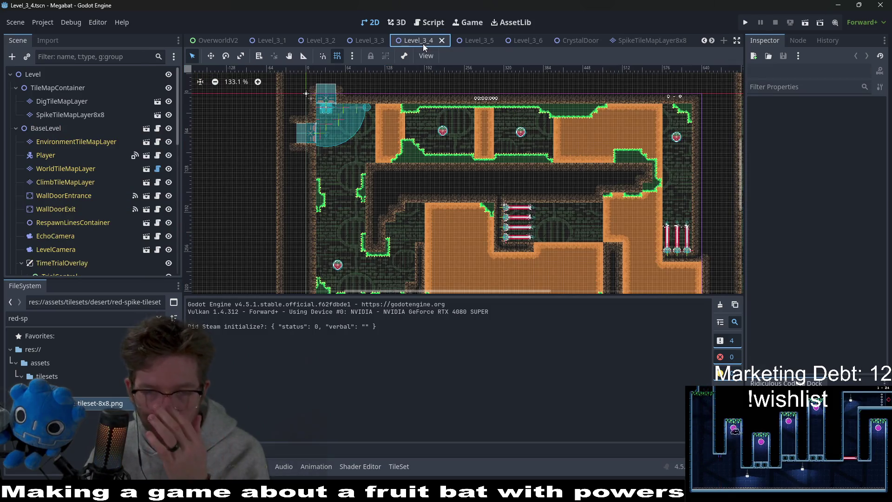
{"action": "left_click", "coordinate": [530, 45]}
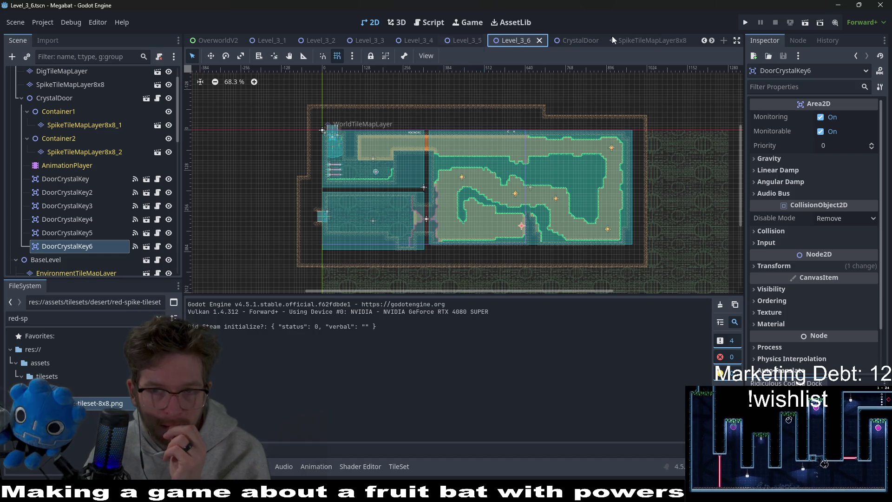
{"action": "left_click", "coordinate": [569, 36]}
{"action": "left_click", "coordinate": [74, 101]}
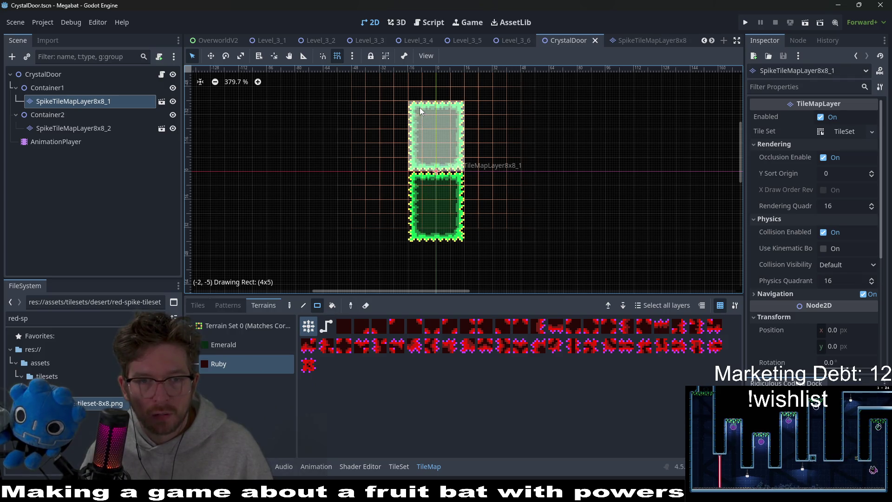
Step: Repaint the upper and lower CrystalDoor spike rectangles with Ruby terrain and save the scene
{"action": "left_click_drag", "start_coordinate": [420, 107], "coordinate": [418, 106]}
{"action": "left_click", "coordinate": [74, 128]}
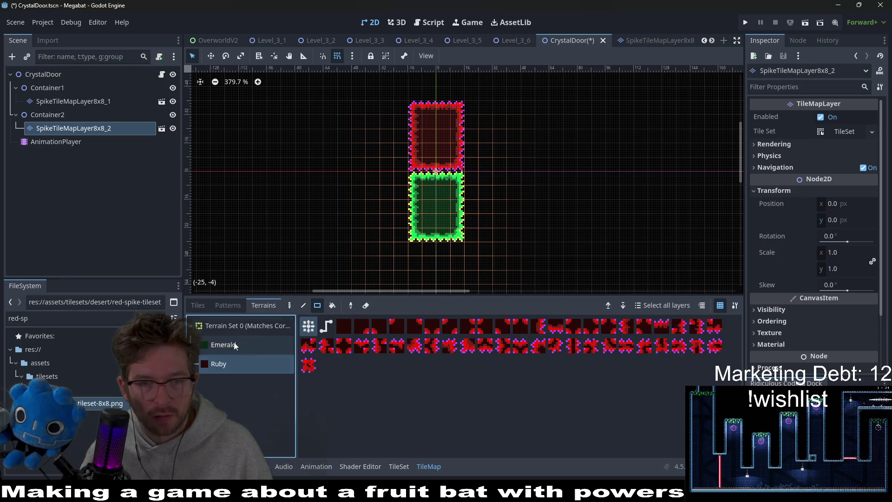
{"action": "left_click_drag", "start_coordinate": [454, 235], "coordinate": [454, 233]}
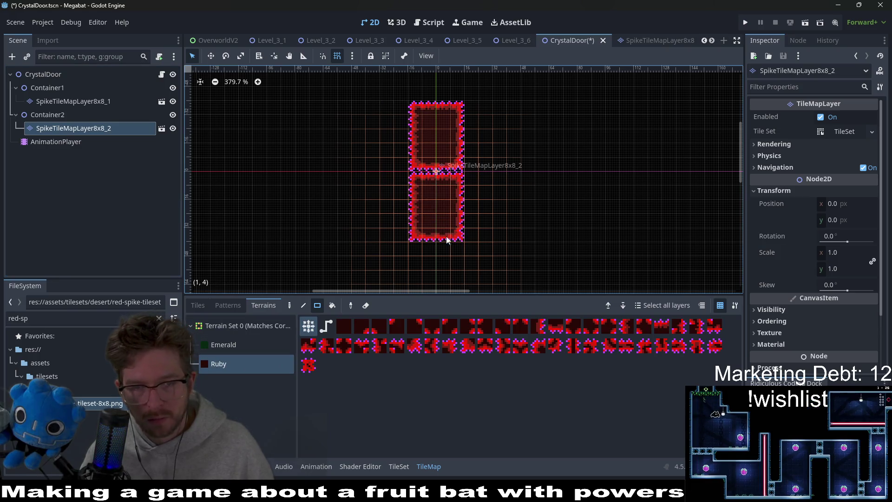
{"action": "key", "text": "ctrl+s"}
Step: Focus the FileSystem filter field to search the project files by name
{"action": "scroll", "coordinate": [454, 159], "scroll_direction": "up", "scroll_amount": 2}
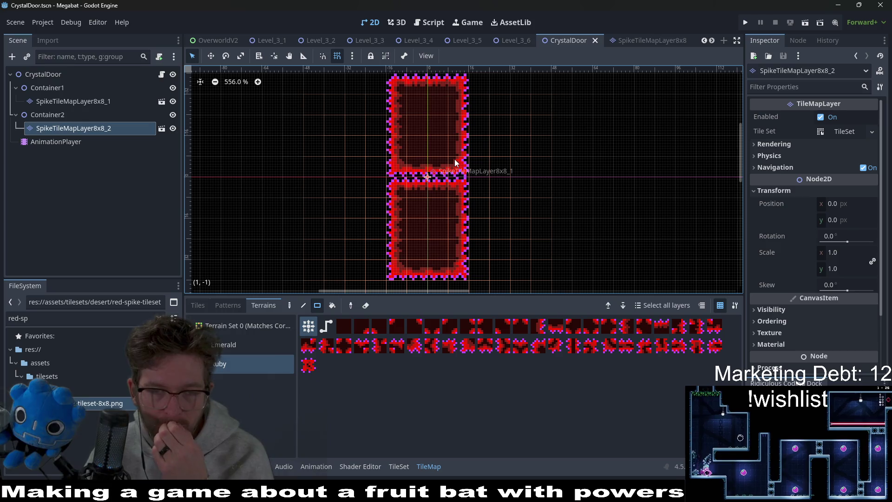
{"action": "scroll", "coordinate": [454, 159], "scroll_direction": "down", "scroll_amount": 1}
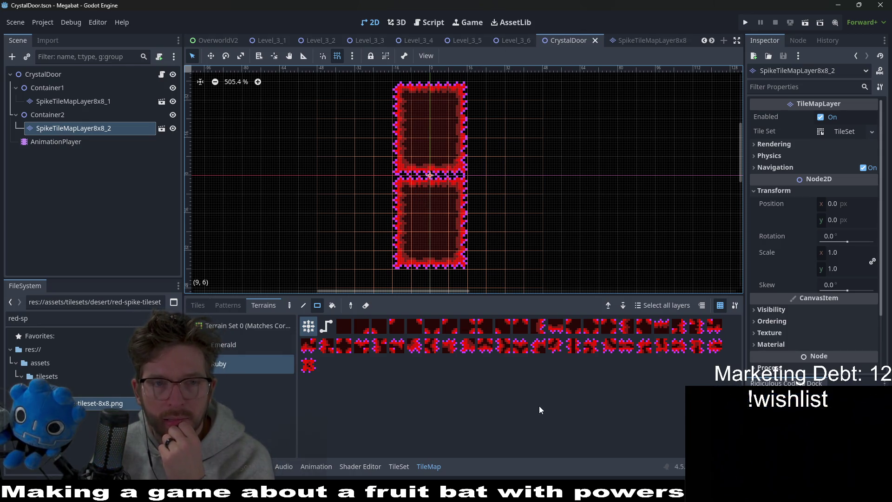
{"action": "left_click", "coordinate": [84, 307]}
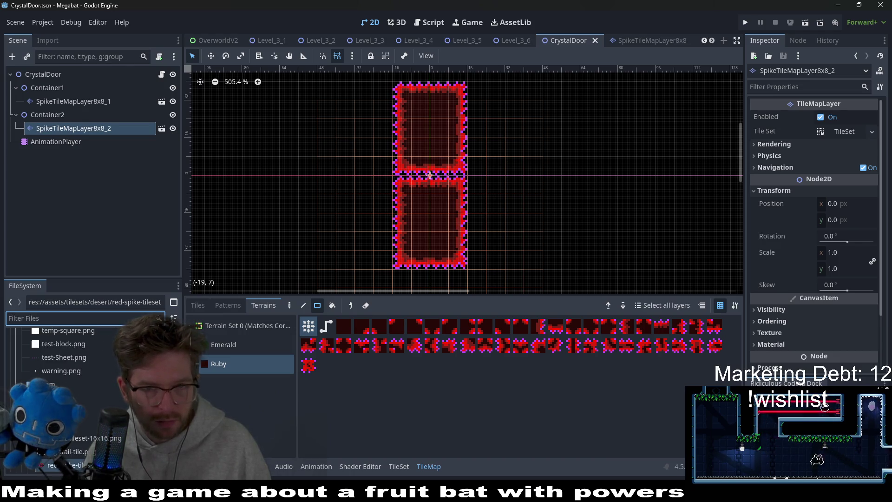
Step: Filter the FileSystem for 'based' and open the BaseDesert scene
{"action": "type", "text": "desertbase"}
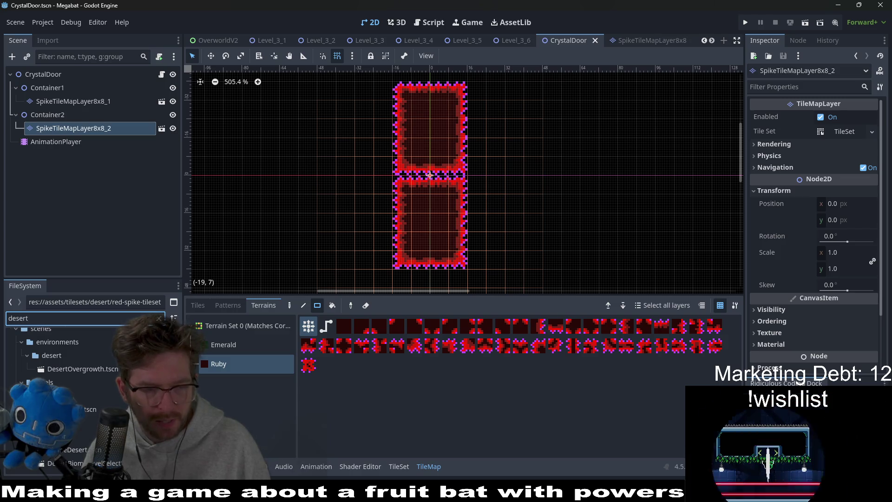
{"action": "key", "text": "ctrl+a"}
{"action": "type", "text": "based"}
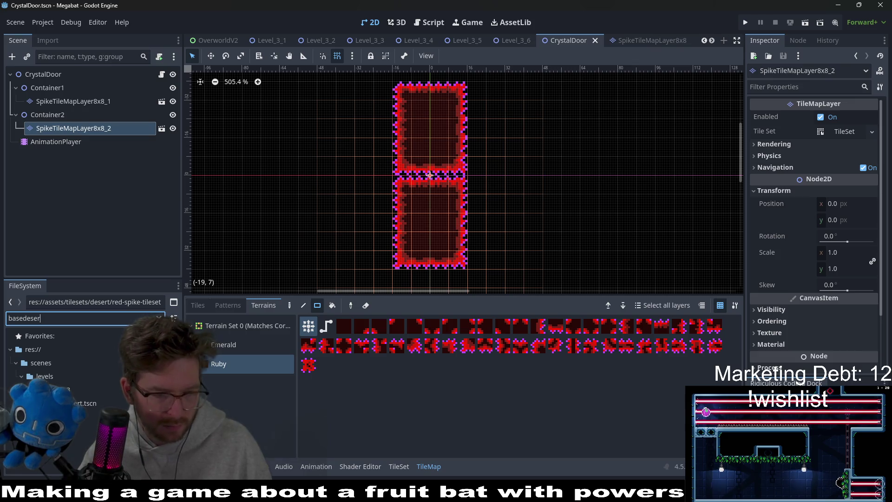
{"action": "double_click", "coordinate": [55, 403]}
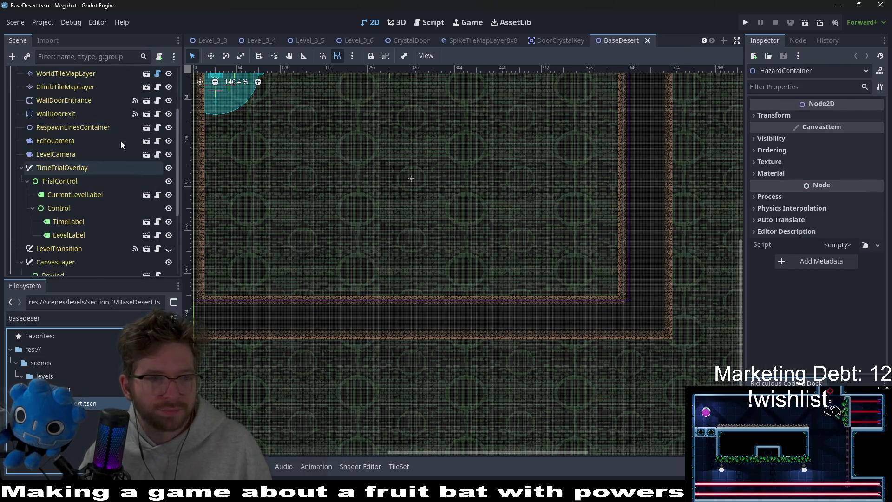
{"action": "scroll", "coordinate": [120, 141], "scroll_direction": "up", "scroll_amount": 3}
{"action": "scroll", "coordinate": [339, 154], "scroll_direction": "down", "scroll_amount": 2}
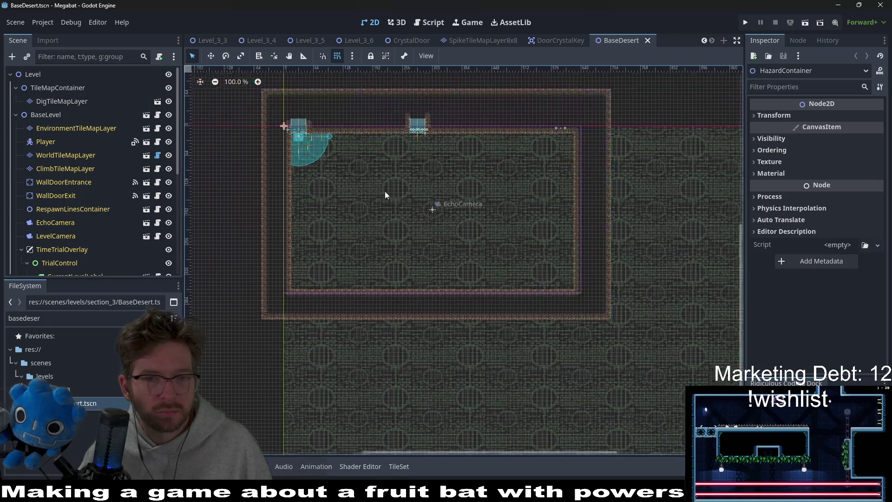
Step: Duplicate BaseDesert.tscn as Level_3_7.tscn
{"action": "right_click", "coordinate": [63, 403]}
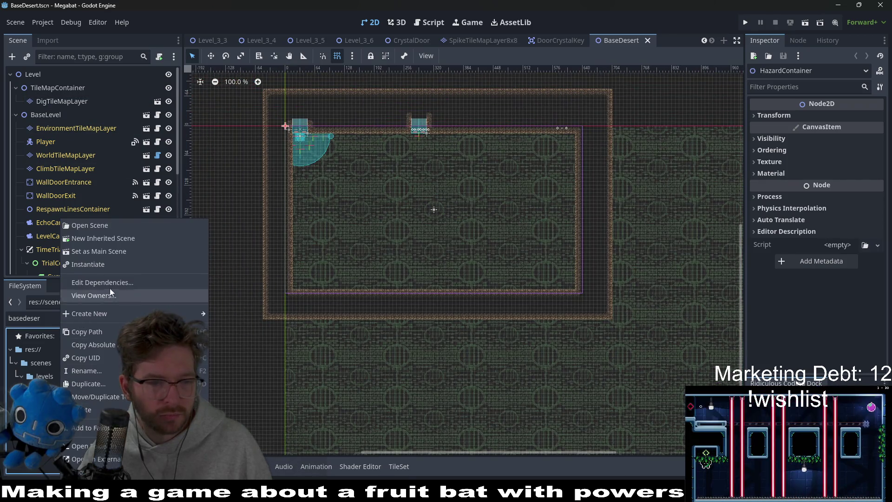
{"action": "left_click", "coordinate": [109, 380]}
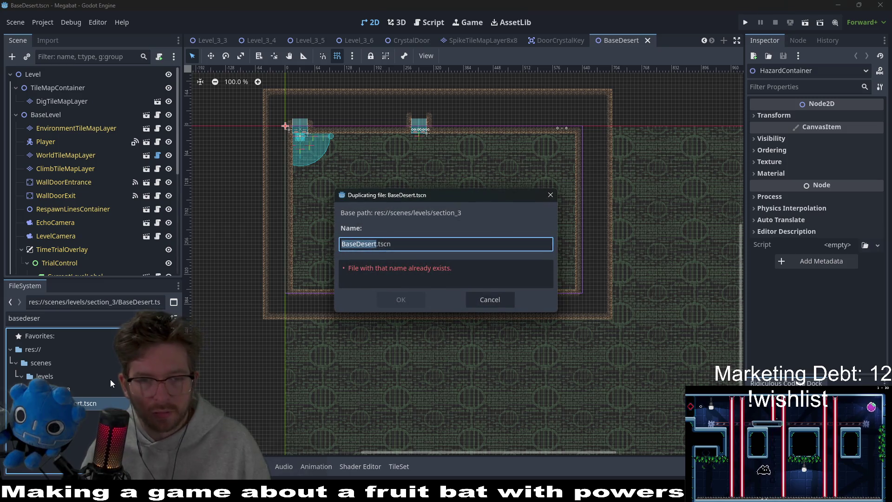
{"action": "type", "text": "Level_3"}
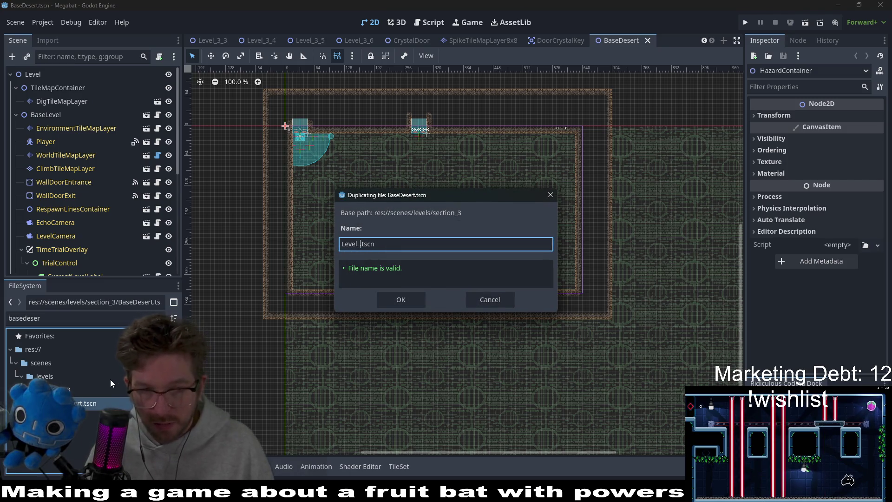
{"action": "type", "text": "_7"}
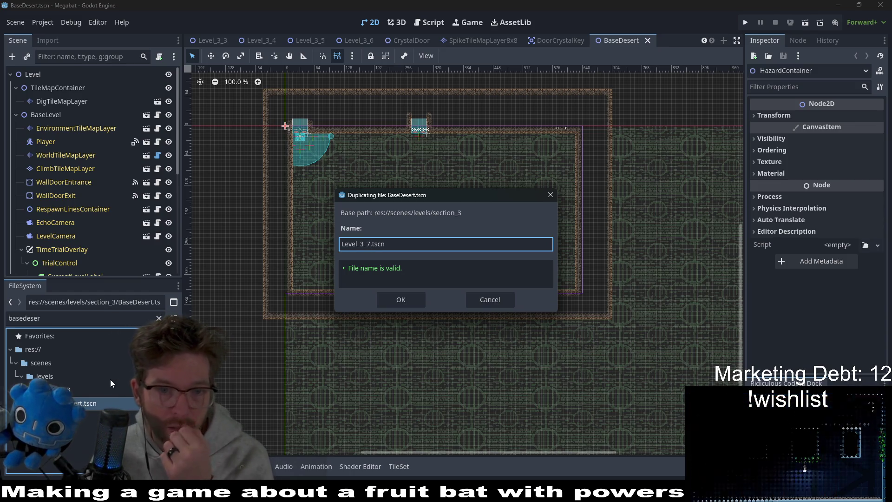
{"action": "key", "text": "Return"}
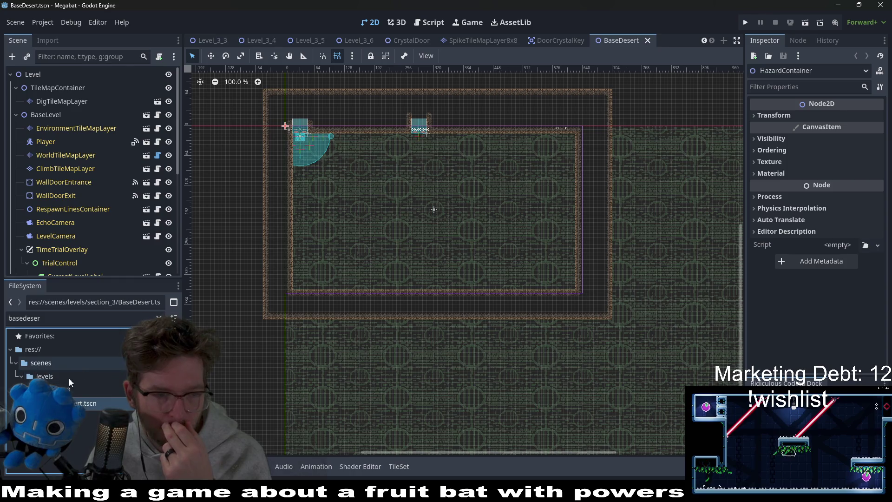
Step: Clear the filter, open Level_3_7, and close the BaseDesert scene tab
{"action": "left_click", "coordinate": [159, 318]}
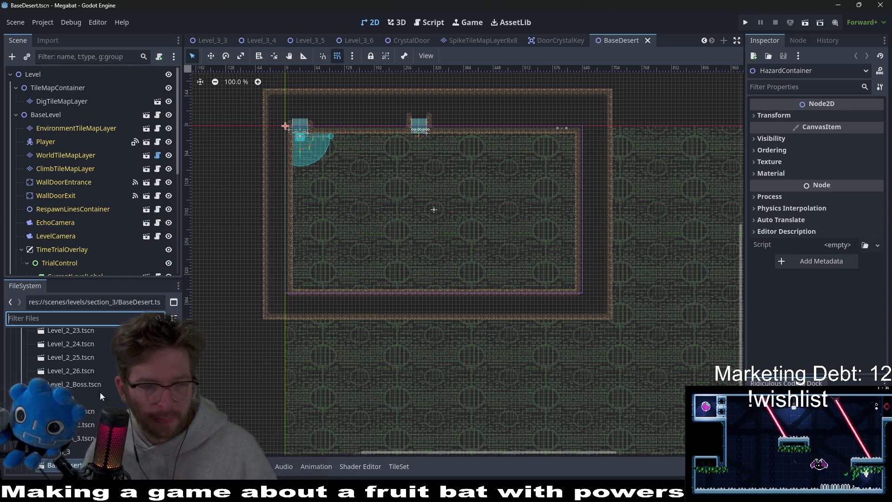
{"action": "scroll", "coordinate": [74, 419], "scroll_direction": "down", "scroll_amount": 1}
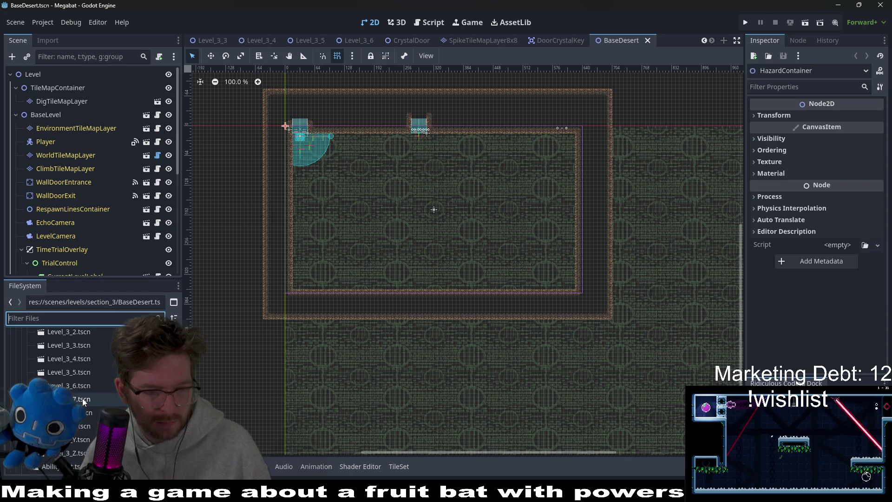
{"action": "double_click", "coordinate": [82, 399]}
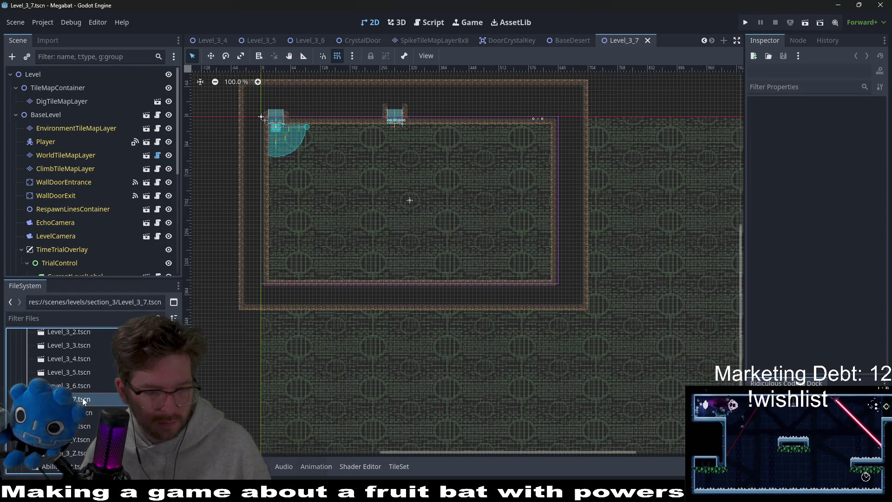
{"action": "left_click", "coordinate": [379, 20]}
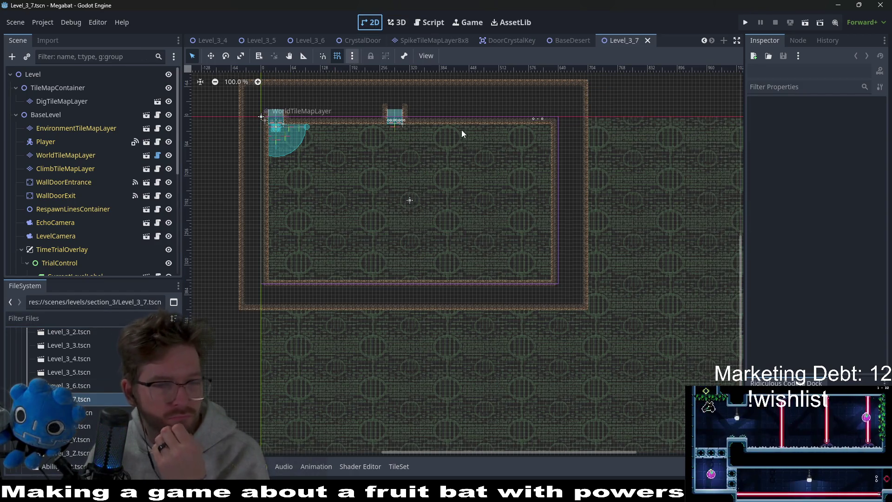
{"action": "scroll", "coordinate": [550, 213], "scroll_direction": "left", "scroll_amount": 4}
{"action": "middle_click", "coordinate": [563, 40]}
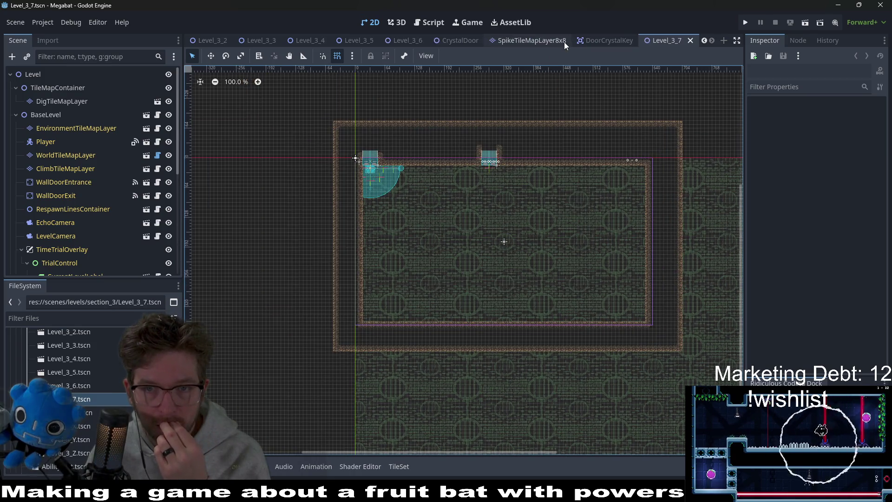
{"action": "scroll", "coordinate": [536, 199], "scroll_direction": "down", "scroll_amount": 2}
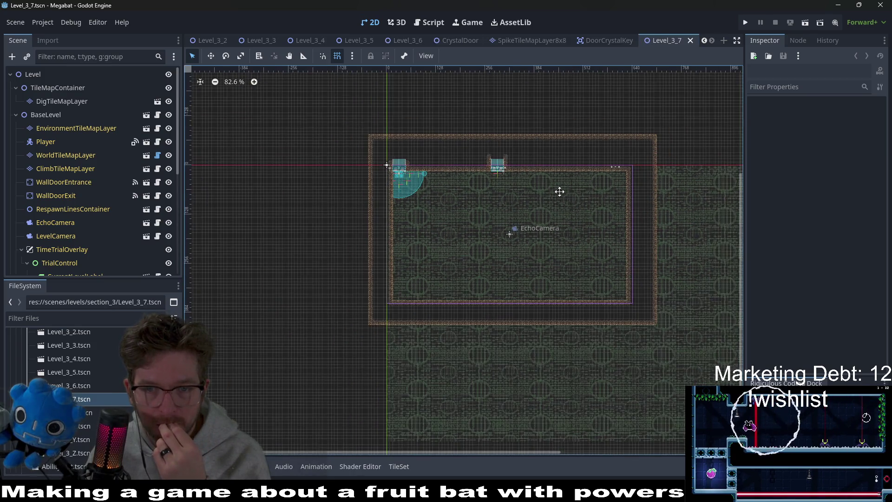
{"action": "scroll", "coordinate": [496, 182], "scroll_direction": "up", "scroll_amount": 2}
{"action": "scroll", "coordinate": [496, 183], "scroll_direction": "right", "scroll_amount": 3}
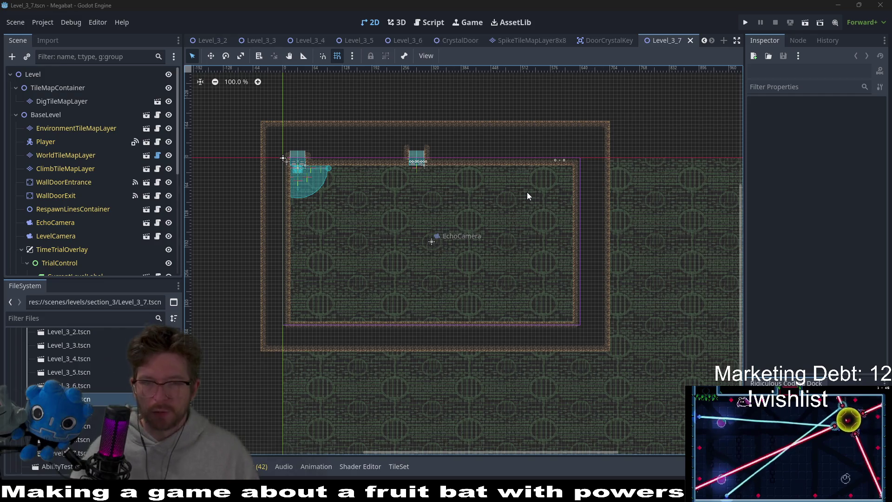
Step: Instantiate a SectionDetector scene under SectionContainer and drag it into the room
{"action": "scroll", "coordinate": [396, 234], "scroll_direction": "up", "scroll_amount": 5}
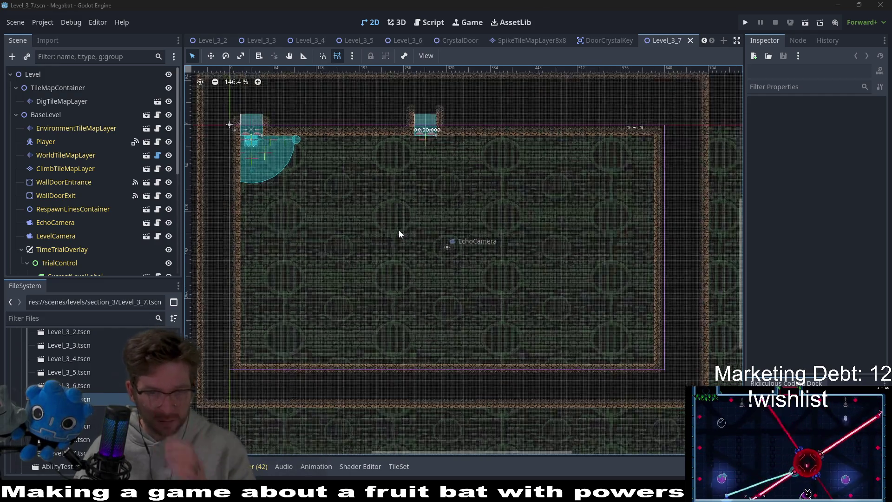
{"action": "scroll", "coordinate": [405, 209], "scroll_direction": "left", "scroll_amount": 3}
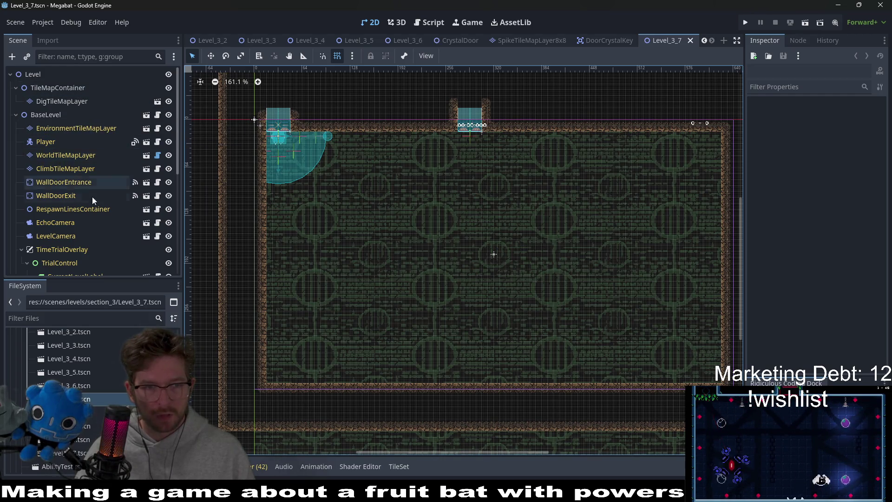
{"action": "scroll", "coordinate": [86, 233], "scroll_direction": "down", "scroll_amount": 5}
{"action": "right_click", "coordinate": [69, 267]}
{"action": "left_click", "coordinate": [146, 208]}
{"action": "type", "text": "section"}
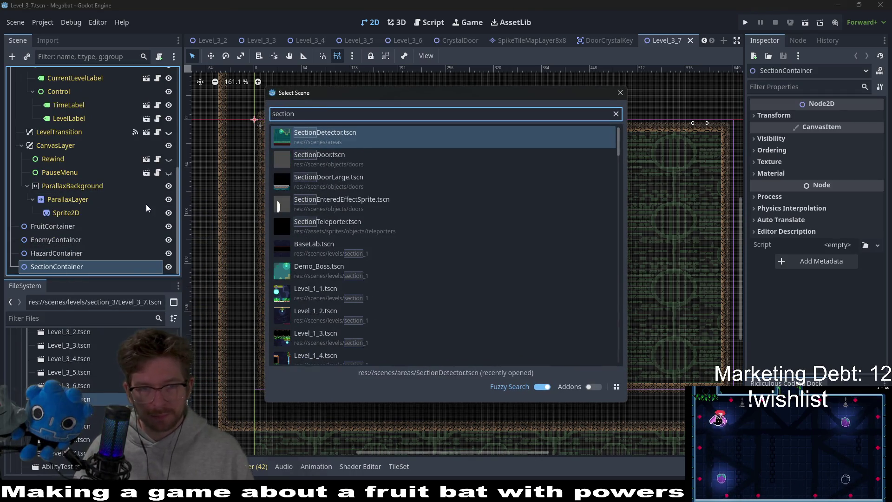
{"action": "key", "text": "Return"}
{"action": "scroll", "coordinate": [346, 172], "scroll_direction": "up", "scroll_amount": 2}
{"action": "key", "text": "w"}
{"action": "mouse_move", "coordinate": [333, 156]}
{"action": "left_mouse_down"}
{"action": "mouse_move", "coordinate": [420, 193]}
{"action": "mouse_move", "coordinate": [432, 183]}
{"action": "mouse_move", "coordinate": [439, 221]}
{"action": "left_mouse_up"}
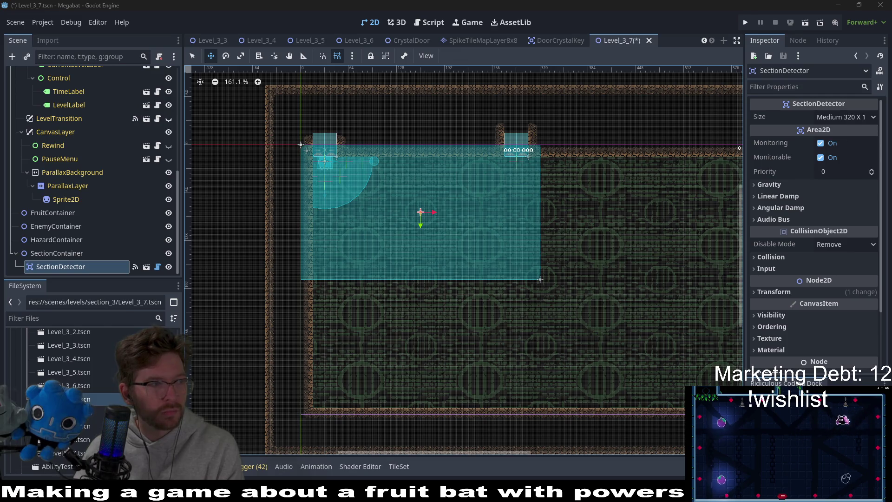
Step: Set the SectionDetector size to Large 384 X 216
{"action": "scroll", "coordinate": [325, 154], "scroll_direction": "up", "scroll_amount": 4}
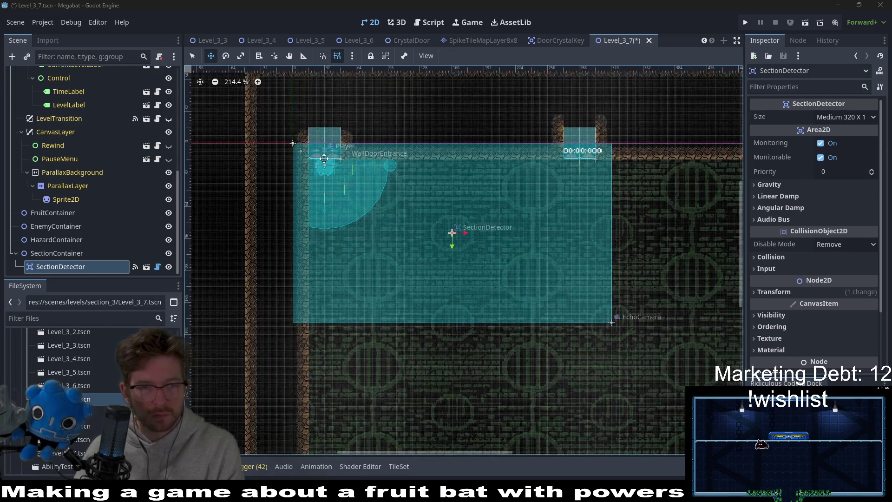
{"action": "scroll", "coordinate": [433, 229], "scroll_direction": "down", "scroll_amount": 5}
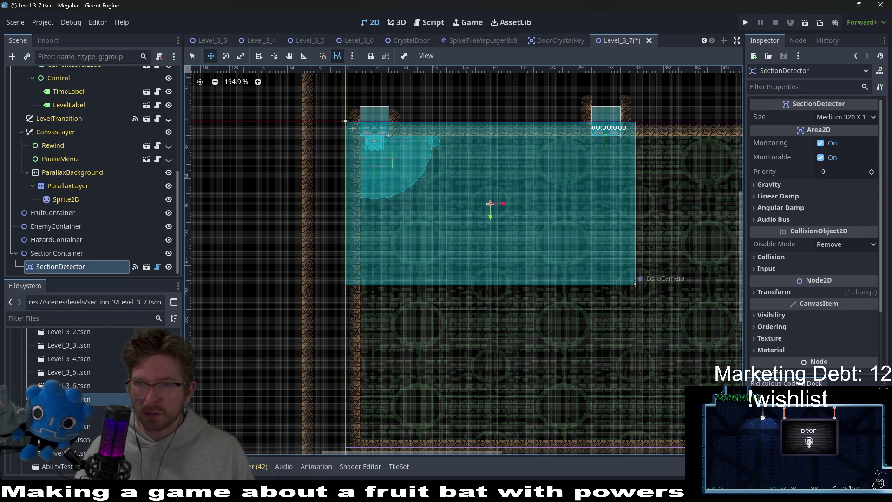
{"action": "left_click", "coordinate": [845, 118]}
{"action": "left_click", "coordinate": [836, 185]}
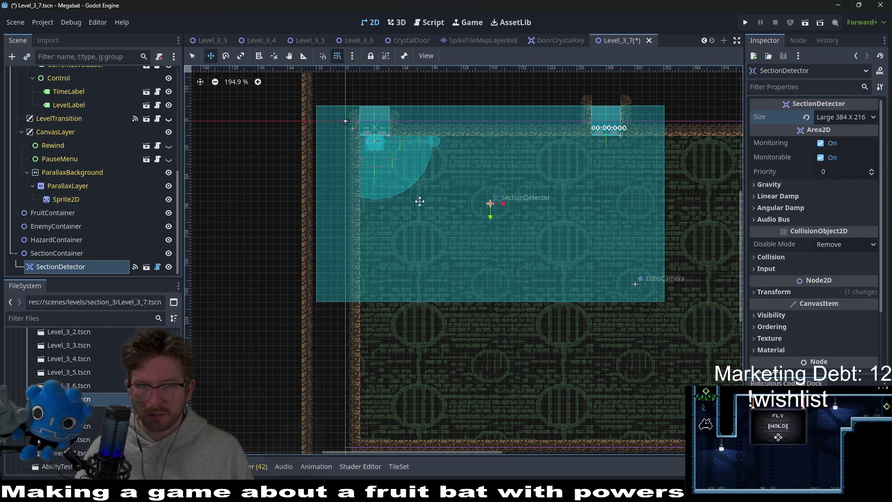
Step: Nudge the detector right and down with arrow keys to align with the top room
{"action": "key", "text": "Right"}
{"action": "key", "text": "Right"}
{"action": "key", "text": "Right"}
{"action": "key", "text": "Down"}
{"action": "key", "text": "Down"}
{"action": "key", "text": "Down"}
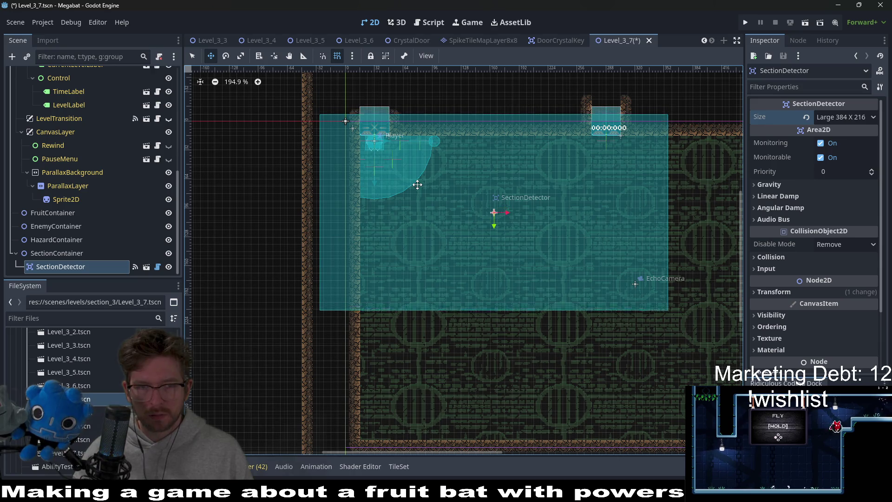
{"action": "key", "text": "Right"}
{"action": "key", "text": "Right"}
{"action": "key", "text": "Right"}
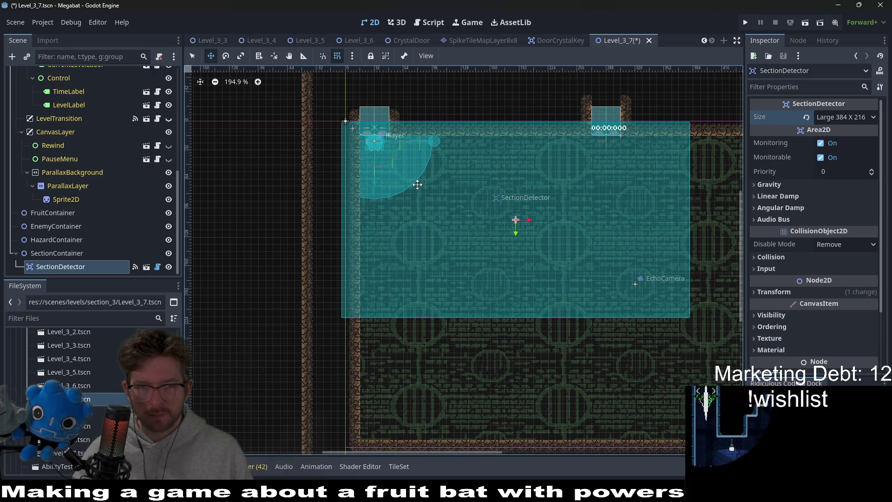
{"action": "key", "text": "Up"}
{"action": "key", "text": "Up"}
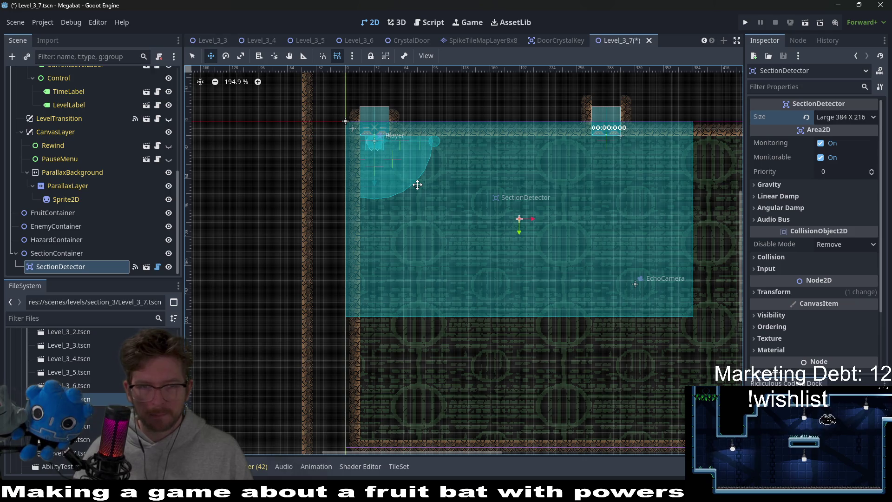
{"action": "scroll", "coordinate": [446, 196], "scroll_direction": "down", "scroll_amount": 1}
{"action": "scroll", "coordinate": [478, 255], "scroll_direction": "right", "scroll_amount": 3}
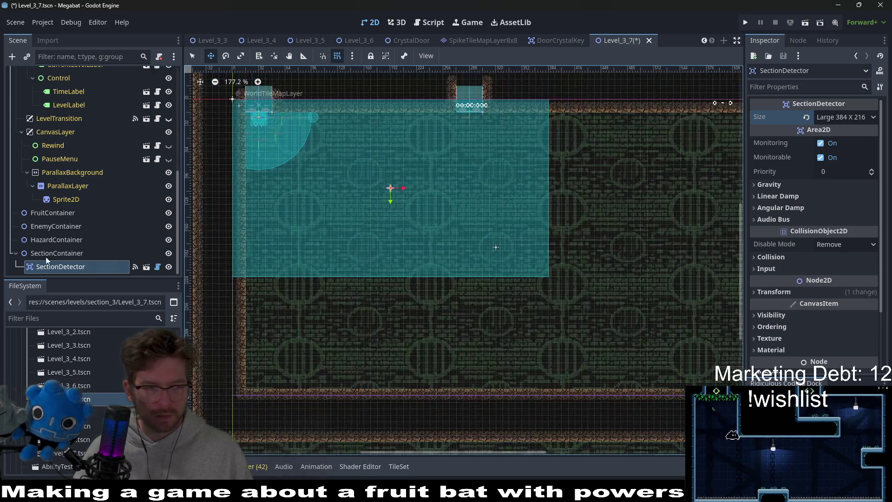
{"action": "right_click", "coordinate": [46, 255]}
Step: Add a second SectionDetector under SectionContainer and set it to Large 384 X 216
{"action": "left_click", "coordinate": [108, 210]}
{"action": "type", "text": "section"}
{"action": "key", "text": "Return"}
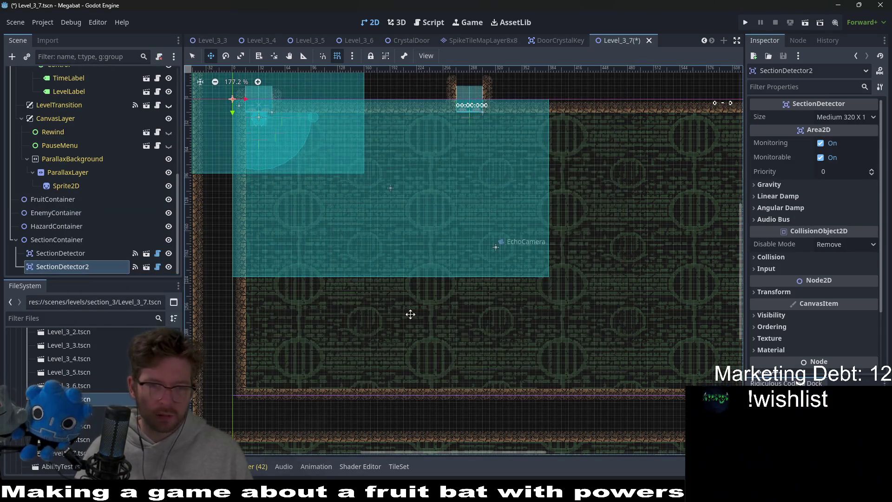
{"action": "left_click", "coordinate": [855, 117]}
{"action": "left_click", "coordinate": [830, 184]}
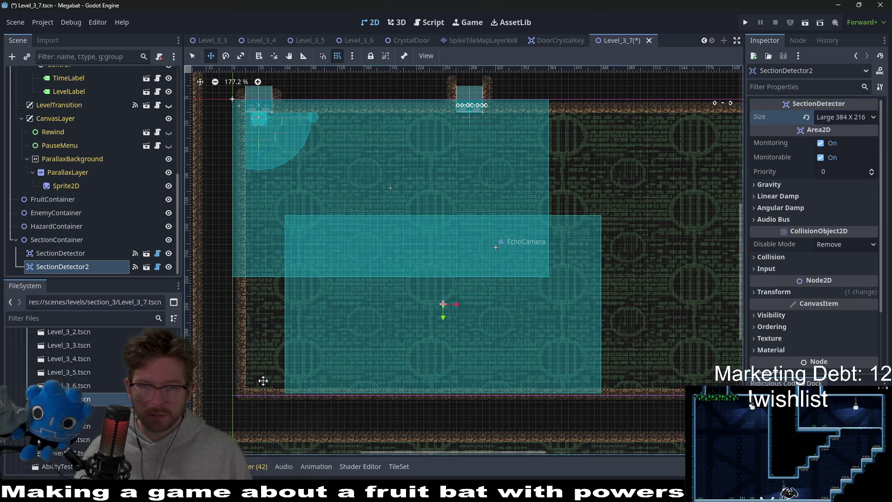
Step: Drag SectionDetector2 below the first detector and nudge it down to fit the lower room
{"action": "mouse_move", "coordinate": [549, 163]}
{"action": "left_mouse_down"}
{"action": "mouse_move", "coordinate": [470, 237]}
{"action": "mouse_move", "coordinate": [501, 221]}
{"action": "mouse_move", "coordinate": [487, 213]}
{"action": "left_mouse_up"}
{"action": "scroll", "coordinate": [502, 221], "scroll_direction": "up", "scroll_amount": 4}
{"action": "key", "text": "Down"}
{"action": "key", "text": "Down"}
{"action": "key", "text": "Down"}
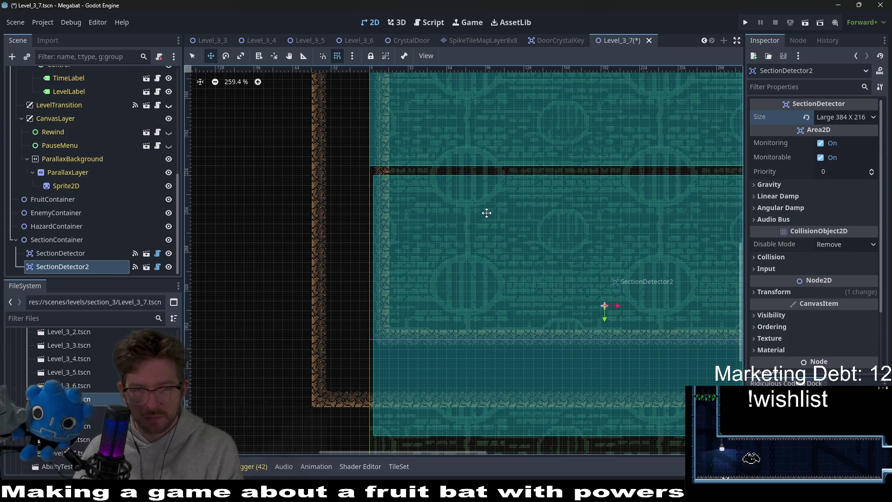
{"action": "scroll", "coordinate": [486, 213], "scroll_direction": "down", "scroll_amount": 8}
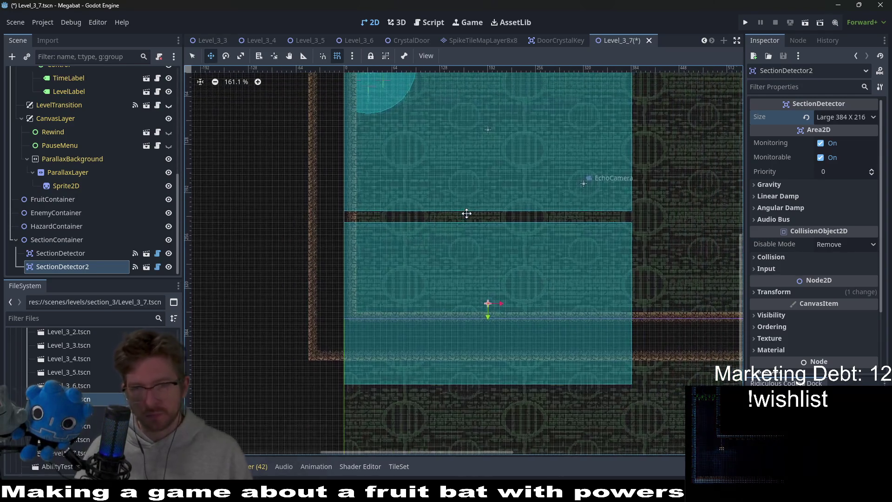
{"action": "scroll", "coordinate": [566, 161], "scroll_direction": "up", "scroll_amount": 4}
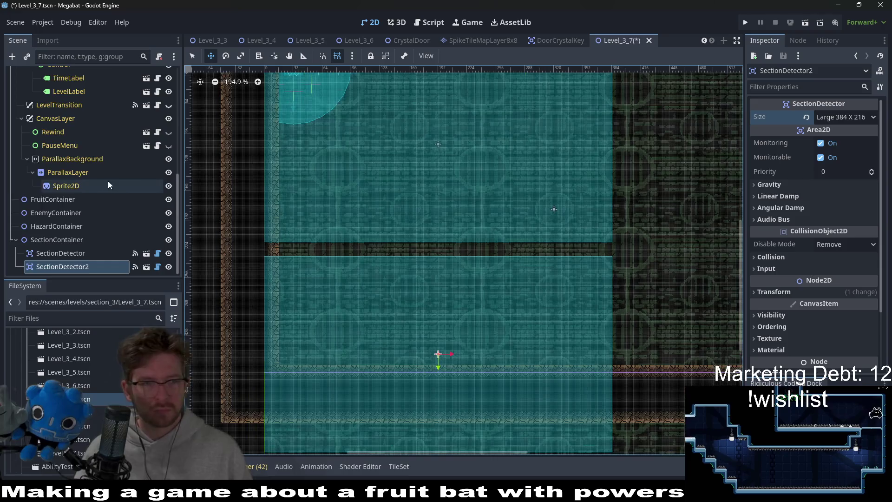
{"action": "scroll", "coordinate": [99, 178], "scroll_direction": "up", "scroll_amount": 10}
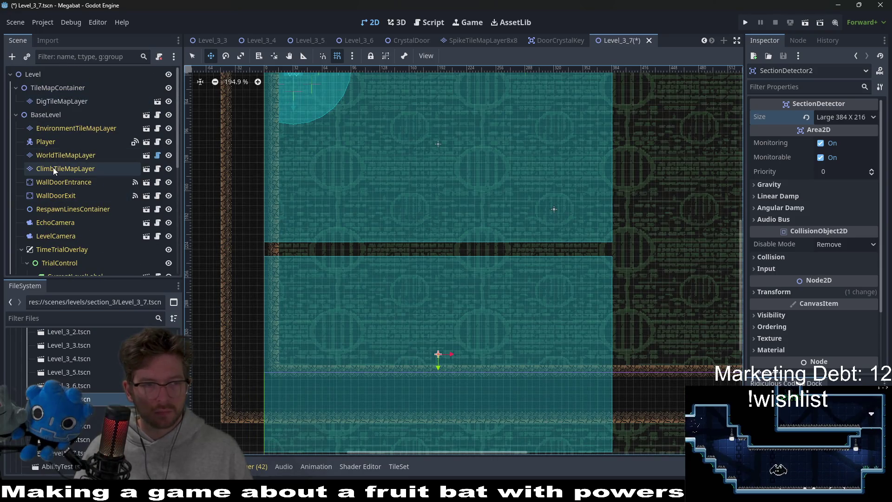
Step: Move the WallDoorExit node up in the level with the move tool
{"action": "left_click", "coordinate": [66, 155]}
{"action": "left_click", "coordinate": [235, 388]}
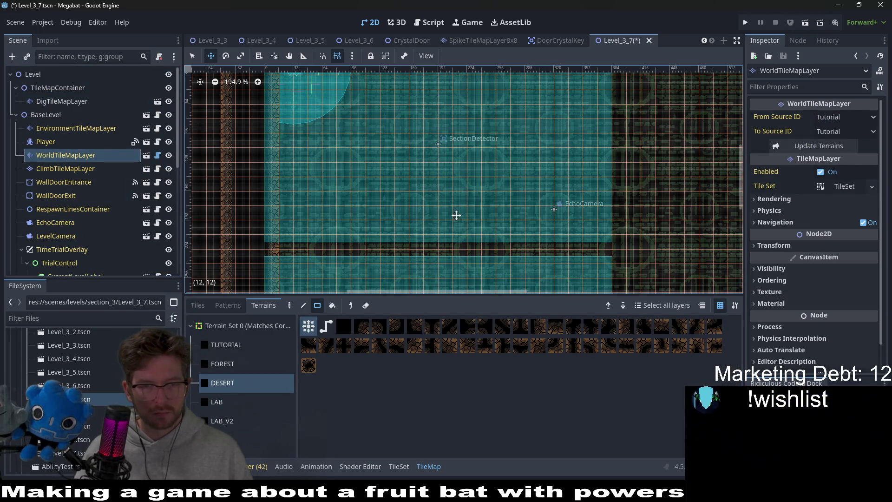
{"action": "scroll", "coordinate": [546, 139], "scroll_direction": "down", "scroll_amount": 5}
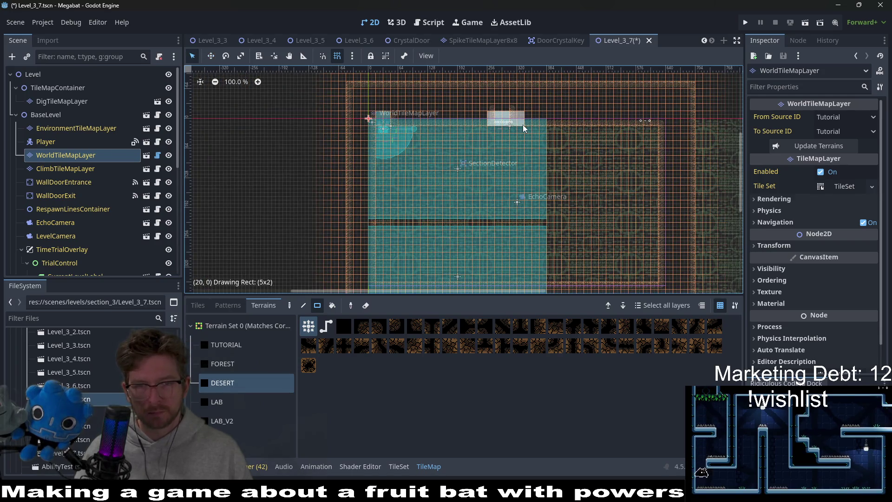
{"action": "left_click", "coordinate": [62, 170]}
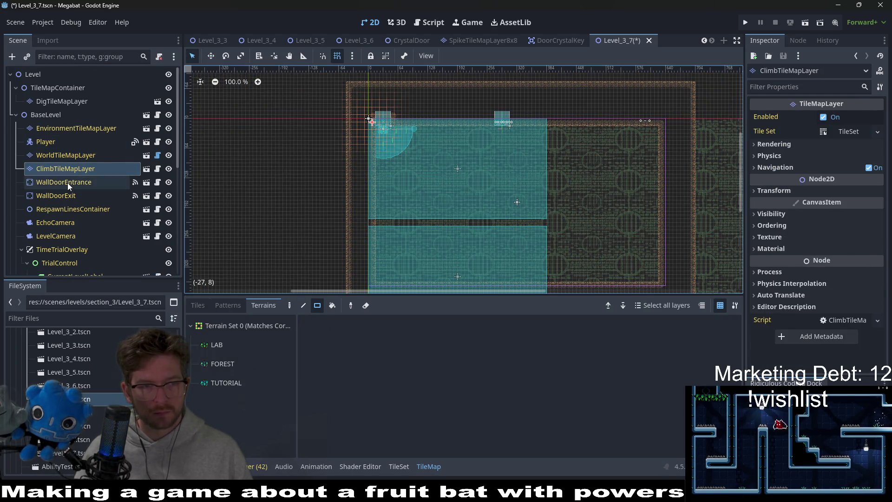
{"action": "left_click", "coordinate": [68, 183]}
{"action": "left_click", "coordinate": [58, 195]}
{"action": "key", "text": "w"}
{"action": "left_click_drag", "start_coordinate": [508, 135], "coordinate": [504, 106]}
Step: Reselect WorldTileMapLayer with the DESERT terrain active and return to select mode
{"action": "left_click", "coordinate": [61, 102]}
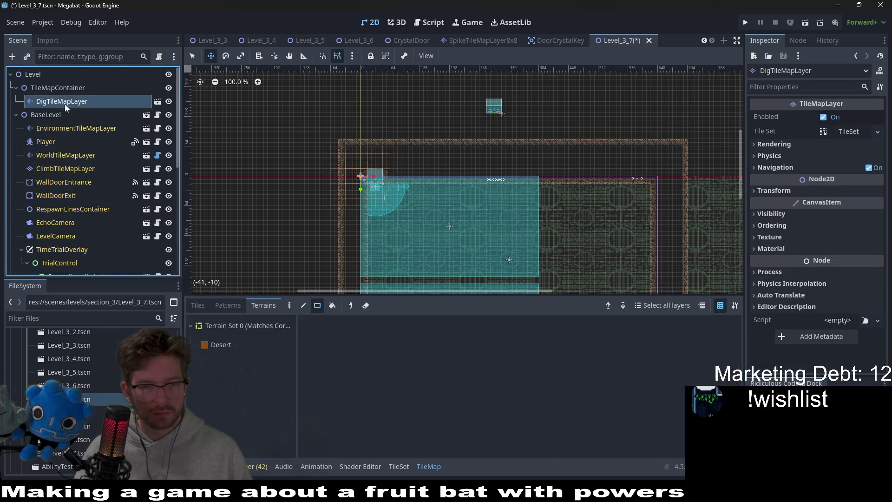
{"action": "left_click", "coordinate": [74, 129]}
{"action": "left_click", "coordinate": [74, 157]}
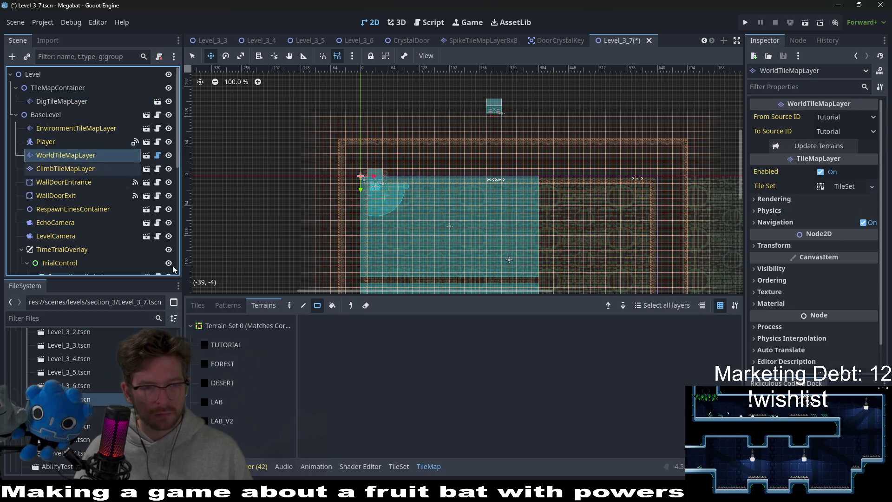
{"action": "left_click", "coordinate": [232, 403]}
{"action": "left_click", "coordinate": [241, 385]}
{"action": "key", "text": "q"}
{"action": "scroll", "coordinate": [389, 189], "scroll_direction": "down", "scroll_amount": 5}
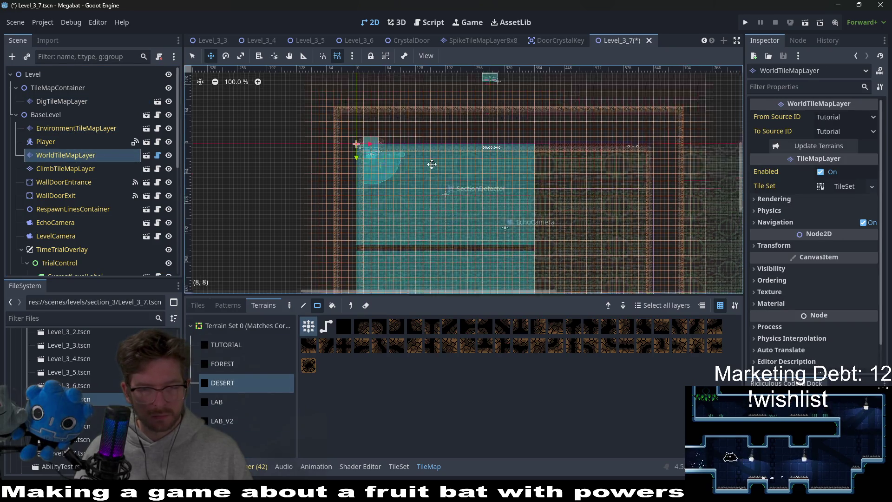
{"action": "scroll", "coordinate": [388, 189], "scroll_direction": "up", "scroll_amount": 3}
Step: Paint desert wall blocks: 23x5, the left edge, a 4x30 column, 29x5 and 21x47
{"action": "mouse_move", "coordinate": [371, 172]}
{"action": "left_mouse_down"}
{"action": "mouse_move", "coordinate": [385, 181]}
{"action": "mouse_move", "coordinate": [671, 216]}
{"action": "mouse_move", "coordinate": [670, 226]}
{"action": "left_mouse_up"}
{"action": "mouse_move", "coordinate": [318, 194]}
{"action": "left_mouse_down"}
{"action": "mouse_move", "coordinate": [331, 249]}
{"action": "mouse_move", "coordinate": [368, 273]}
{"action": "left_mouse_up"}
{"action": "scroll", "coordinate": [449, 186], "scroll_direction": "down", "scroll_amount": 8}
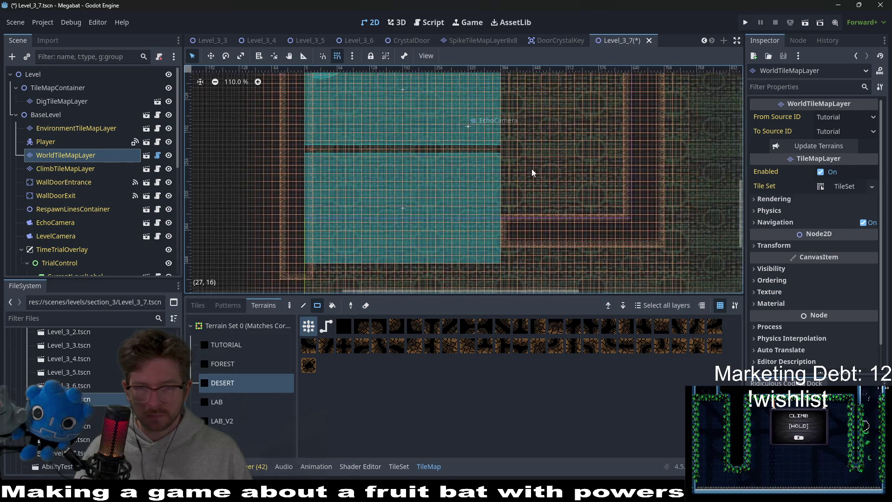
{"action": "scroll", "coordinate": [510, 165], "scroll_direction": "up", "scroll_amount": 6}
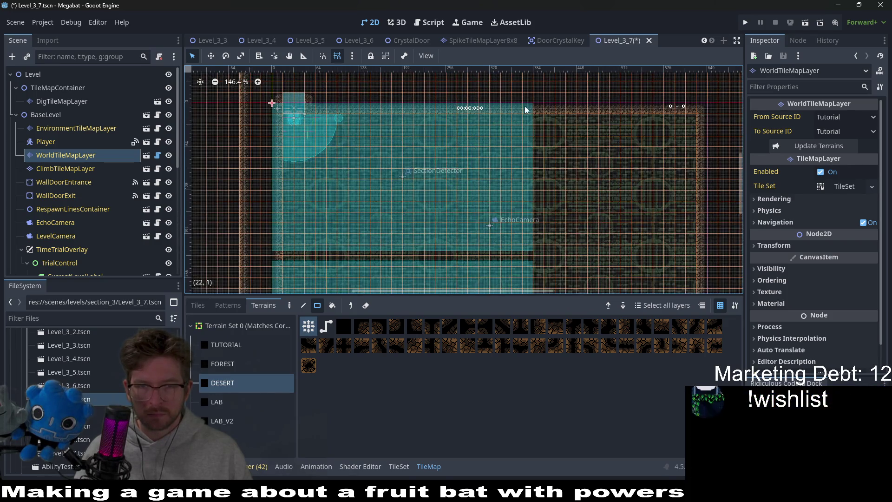
{"action": "mouse_move", "coordinate": [534, 108]}
{"action": "left_mouse_down"}
{"action": "mouse_move", "coordinate": [544, 144]}
{"action": "mouse_move", "coordinate": [546, 437]}
{"action": "mouse_move", "coordinate": [559, 419]}
{"action": "left_mouse_up"}
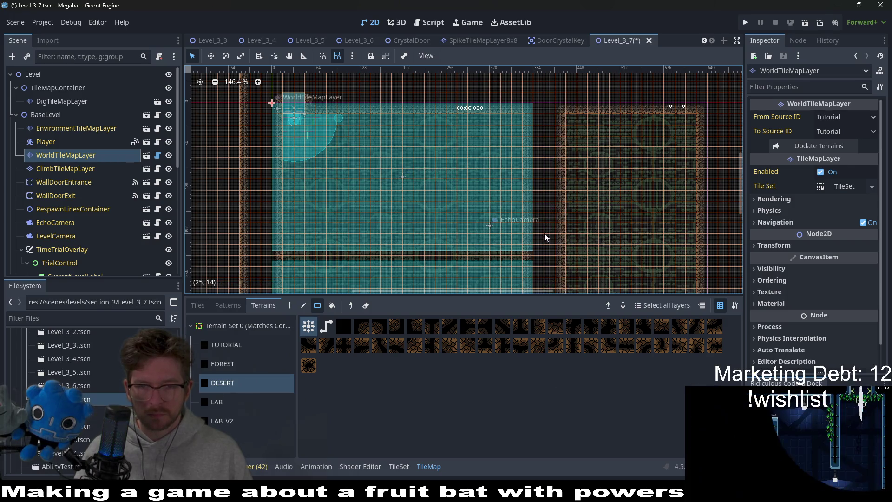
{"action": "scroll", "coordinate": [544, 233], "scroll_direction": "down", "scroll_amount": 5}
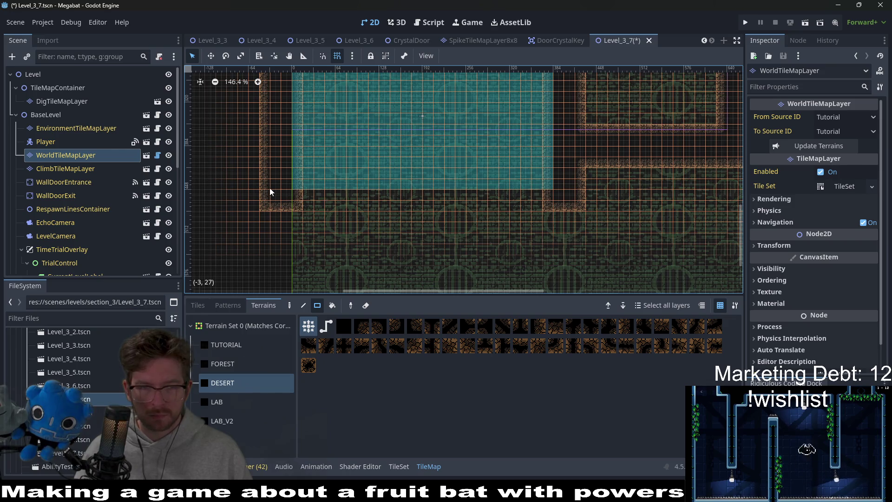
{"action": "mouse_move", "coordinate": [267, 185]}
{"action": "left_mouse_down"}
{"action": "mouse_move", "coordinate": [488, 232]}
{"action": "mouse_move", "coordinate": [576, 223]}
{"action": "left_mouse_up"}
{"action": "scroll", "coordinate": [576, 176], "scroll_direction": "down", "scroll_amount": 3}
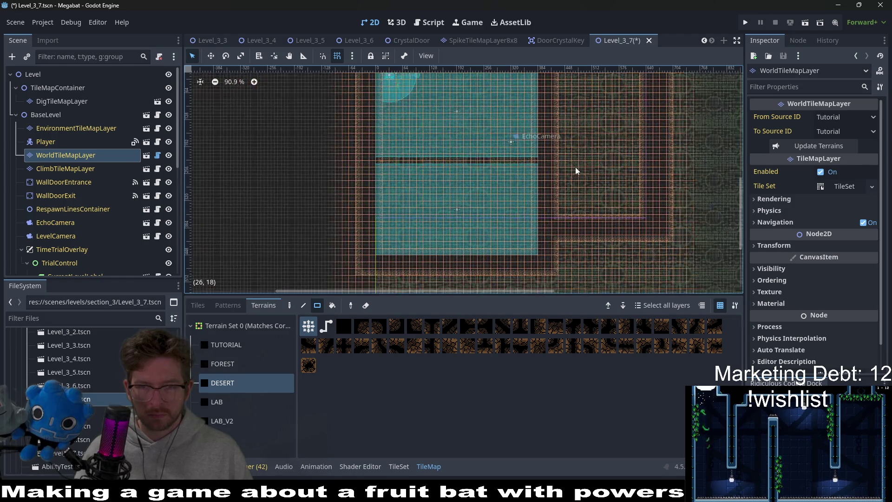
{"action": "scroll", "coordinate": [534, 182], "scroll_direction": "down", "scroll_amount": 2}
{"action": "mouse_move", "coordinate": [538, 112]}
{"action": "left_mouse_down"}
{"action": "mouse_move", "coordinate": [630, 127]}
{"action": "mouse_move", "coordinate": [632, 315]}
{"action": "mouse_move", "coordinate": [633, 298]}
{"action": "left_mouse_up"}
Step: Paint a 14x7 desert block and 12x2, two-row and 6x1 strips forming the horizontal divider
{"action": "scroll", "coordinate": [529, 185], "scroll_direction": "up", "scroll_amount": 5}
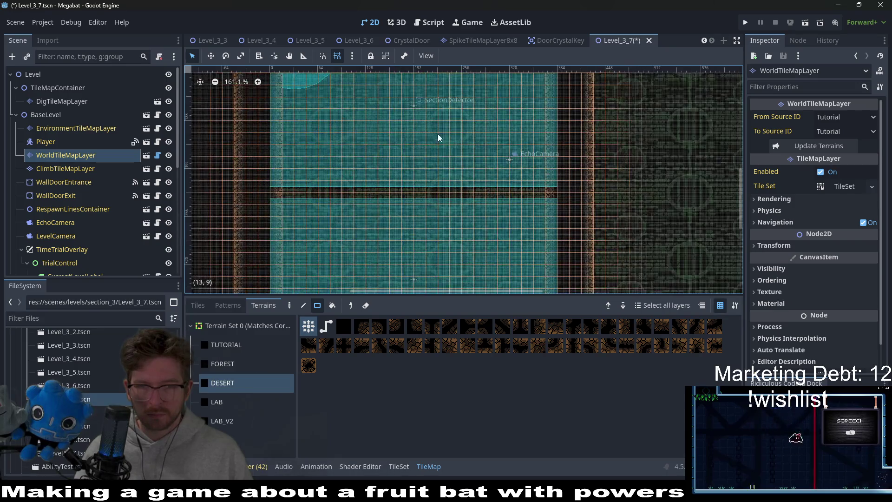
{"action": "scroll", "coordinate": [482, 195], "scroll_direction": "up", "scroll_amount": 3}
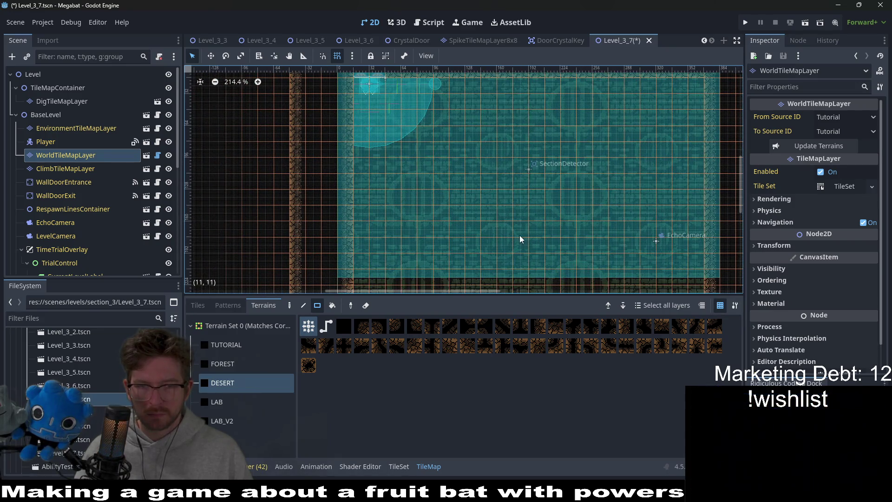
{"action": "scroll", "coordinate": [502, 209], "scroll_direction": "down", "scroll_amount": 2}
{"action": "mouse_move", "coordinate": [435, 181]}
{"action": "left_mouse_down"}
{"action": "mouse_move", "coordinate": [497, 245]}
{"action": "mouse_move", "coordinate": [657, 281]}
{"action": "mouse_move", "coordinate": [628, 274]}
{"action": "left_mouse_up"}
{"action": "scroll", "coordinate": [592, 240], "scroll_direction": "down", "scroll_amount": 5}
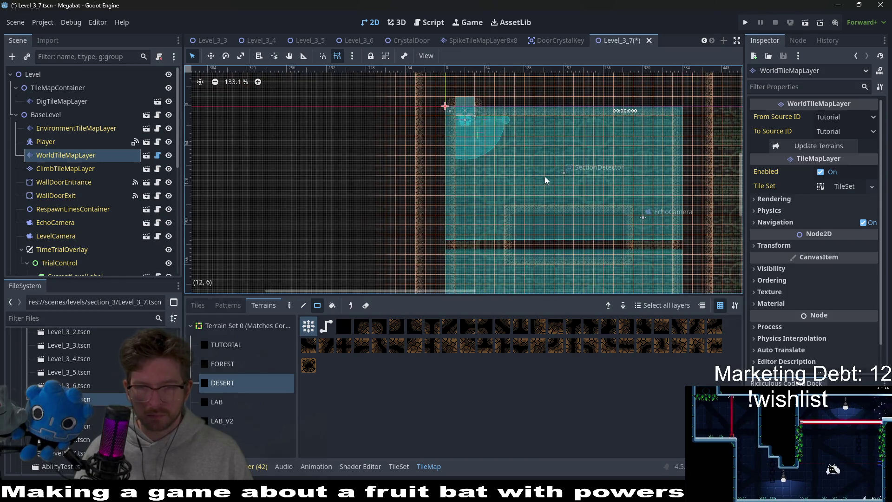
{"action": "scroll", "coordinate": [545, 179], "scroll_direction": "up", "scroll_amount": 4}
{"action": "scroll", "coordinate": [523, 183], "scroll_direction": "up", "scroll_amount": 2}
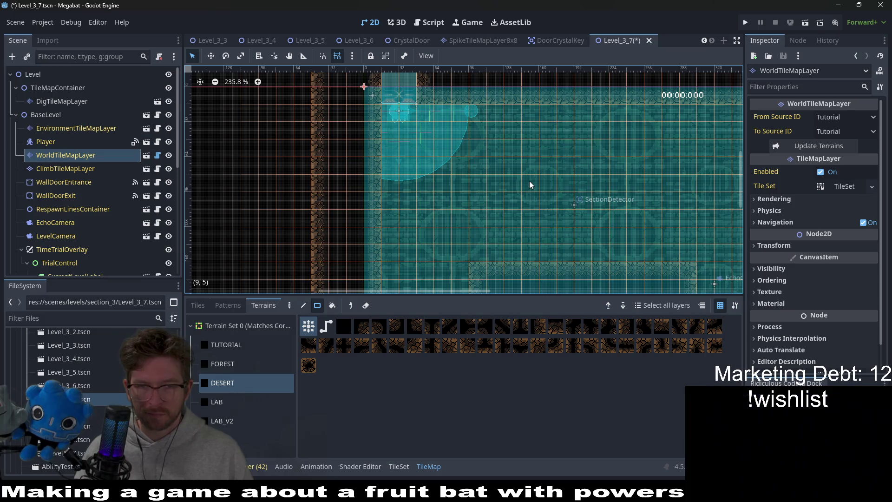
{"action": "scroll", "coordinate": [534, 191], "scroll_direction": "down", "scroll_amount": 2}
{"action": "scroll", "coordinate": [534, 208], "scroll_direction": "down", "scroll_amount": 4}
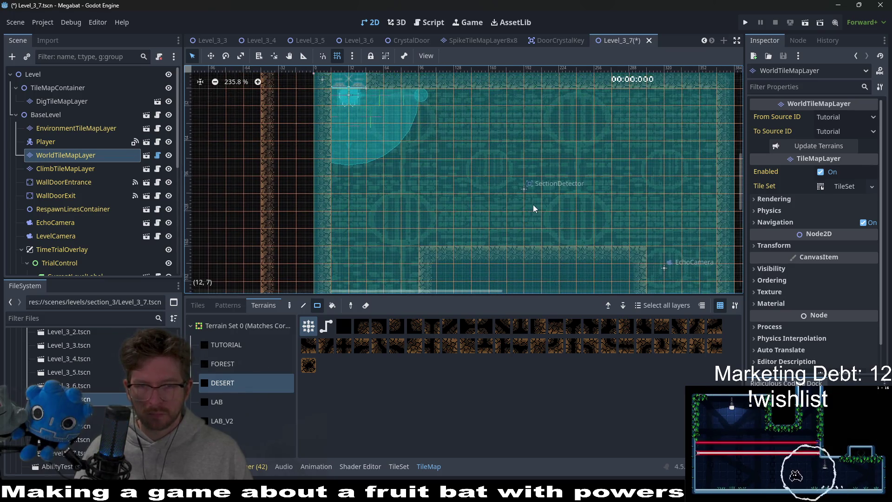
{"action": "scroll", "coordinate": [505, 232], "scroll_direction": "down", "scroll_amount": 1}
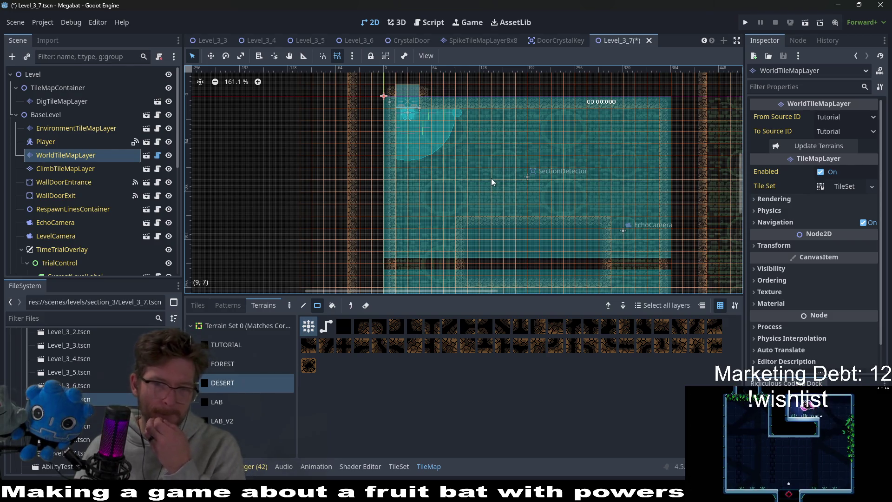
{"action": "left_click_drag", "start_coordinate": [467, 155], "coordinate": [608, 168]}
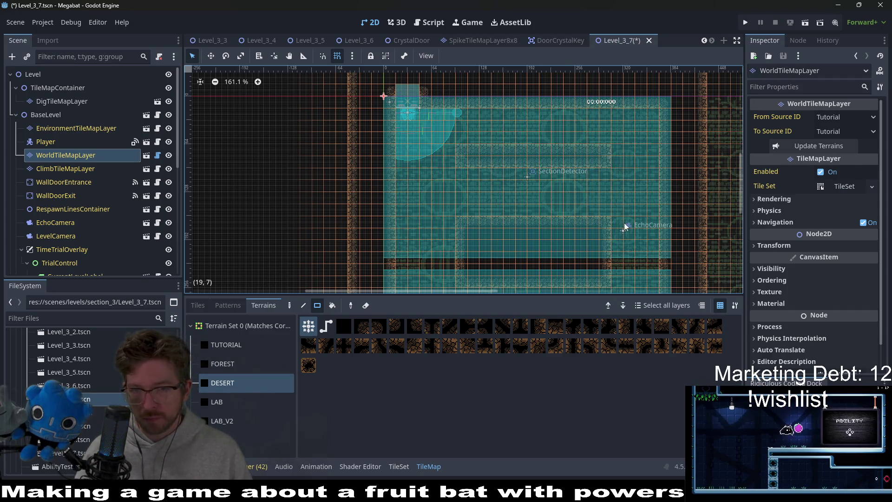
{"action": "scroll", "coordinate": [625, 225], "scroll_direction": "down", "scroll_amount": 3}
{"action": "scroll", "coordinate": [508, 154], "scroll_direction": "up", "scroll_amount": 3}
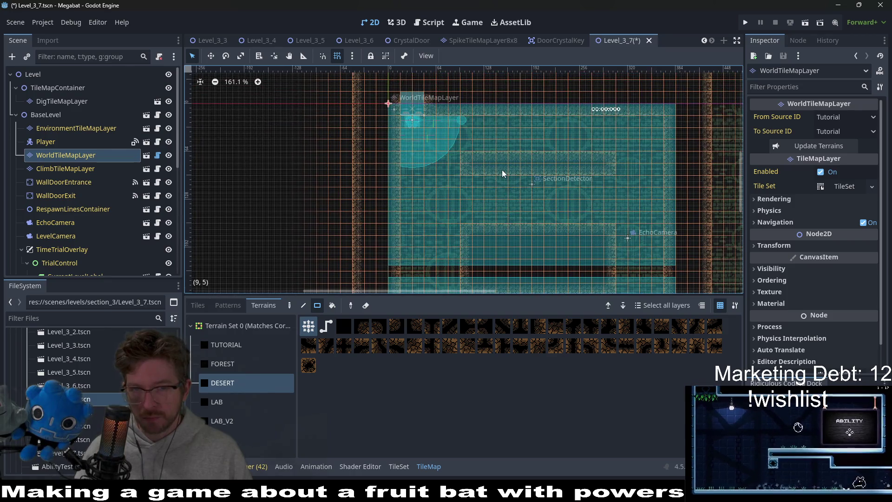
{"action": "mouse_move", "coordinate": [466, 163]}
{"action": "left_mouse_down"}
{"action": "mouse_move", "coordinate": [611, 165]}
{"action": "mouse_move", "coordinate": [613, 177]}
{"action": "left_mouse_up"}
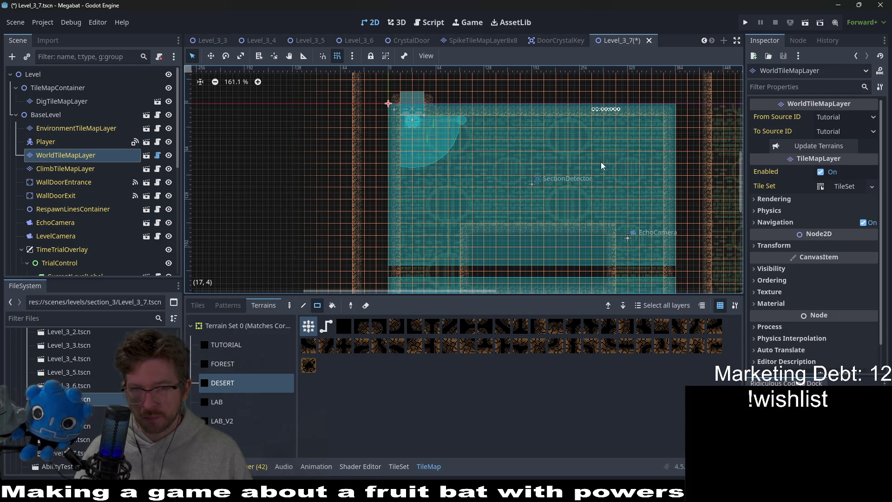
{"action": "left_click_drag", "start_coordinate": [605, 161], "coordinate": [498, 157]}
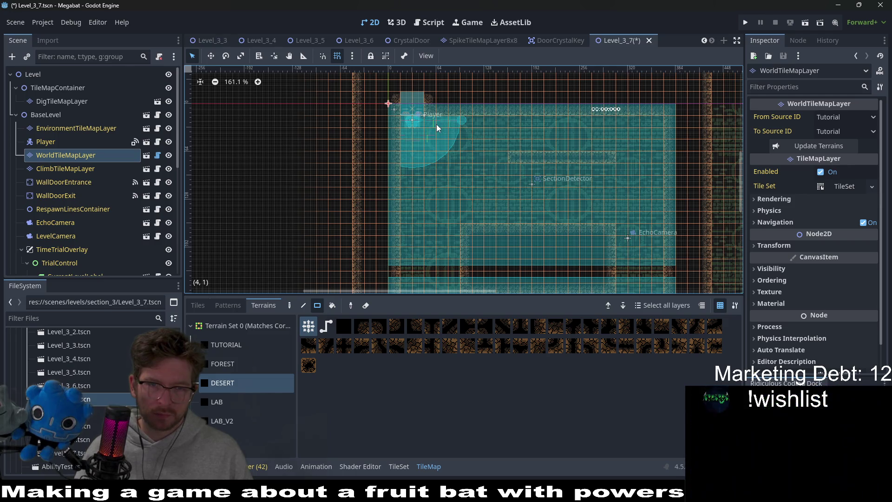
Step: Look over the painted room layout and select DigTileMapLayer
{"action": "scroll", "coordinate": [498, 155], "scroll_direction": "down", "scroll_amount": 3}
{"action": "scroll", "coordinate": [495, 176], "scroll_direction": "right", "scroll_amount": 3}
{"action": "scroll", "coordinate": [580, 116], "scroll_direction": "down", "scroll_amount": 5}
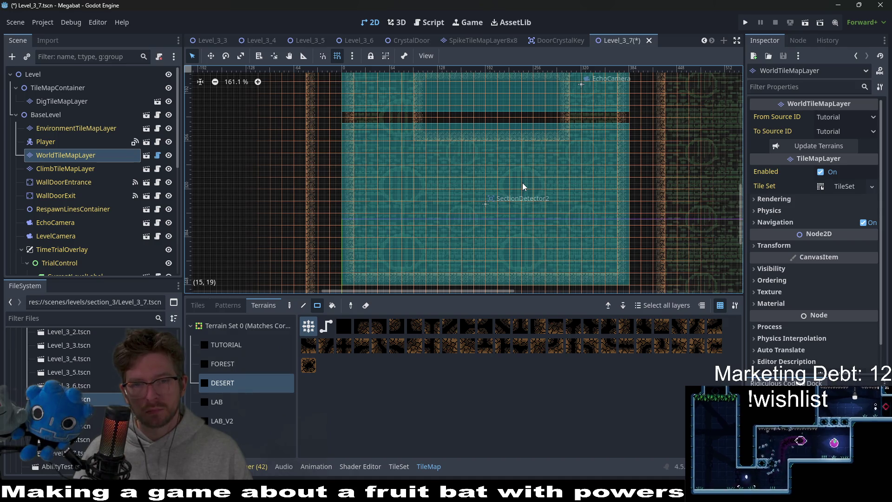
{"action": "scroll", "coordinate": [484, 124], "scroll_direction": "up", "scroll_amount": 4}
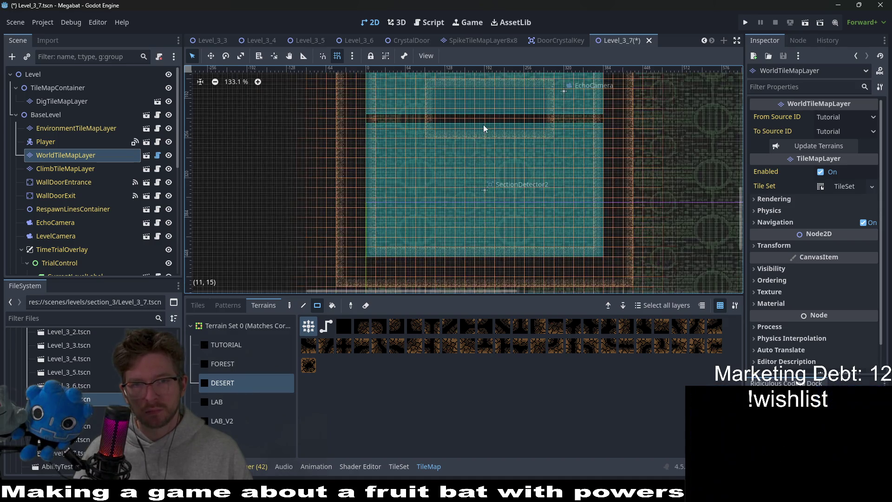
{"action": "scroll", "coordinate": [483, 125], "scroll_direction": "down", "scroll_amount": 2}
{"action": "left_click", "coordinate": [88, 106]}
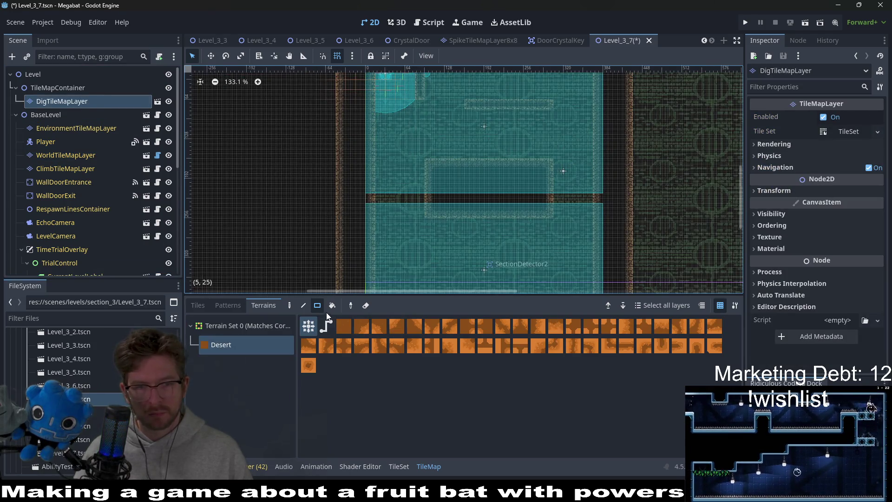
Step: Paint Desert dig terrain as a small block, a wide 22x11 block and a tall column
{"action": "mouse_move", "coordinate": [380, 166]}
{"action": "left_mouse_down"}
{"action": "mouse_move", "coordinate": [406, 185]}
{"action": "mouse_move", "coordinate": [425, 233]}
{"action": "left_mouse_up"}
{"action": "scroll", "coordinate": [418, 199], "scroll_direction": "down", "scroll_amount": 3}
{"action": "mouse_move", "coordinate": [384, 148]}
{"action": "left_mouse_down"}
{"action": "mouse_move", "coordinate": [505, 211]}
{"action": "mouse_move", "coordinate": [587, 236]}
{"action": "mouse_move", "coordinate": [592, 250]}
{"action": "left_mouse_up"}
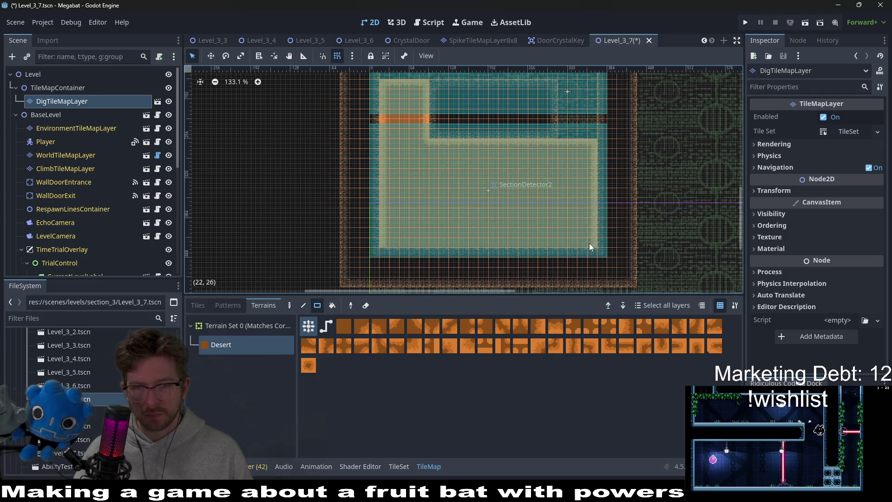
{"action": "scroll", "coordinate": [567, 242], "scroll_direction": "up", "scroll_amount": 4}
{"action": "mouse_move", "coordinate": [534, 238]}
{"action": "left_mouse_down"}
{"action": "mouse_move", "coordinate": [509, 99]}
{"action": "mouse_move", "coordinate": [499, 123]}
{"action": "mouse_move", "coordinate": [377, 105]}
{"action": "left_mouse_up"}
{"action": "scroll", "coordinate": [408, 141], "scroll_direction": "up", "scroll_amount": 4}
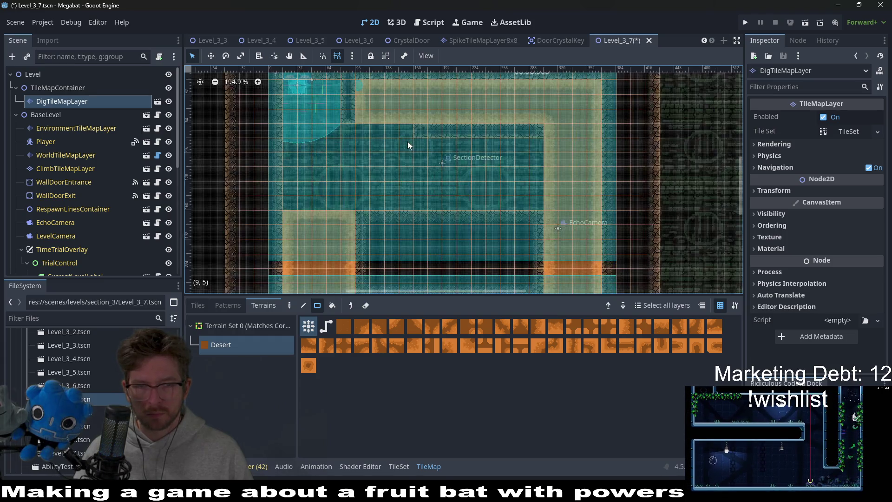
{"action": "scroll", "coordinate": [428, 170], "scroll_direction": "up", "scroll_amount": 1}
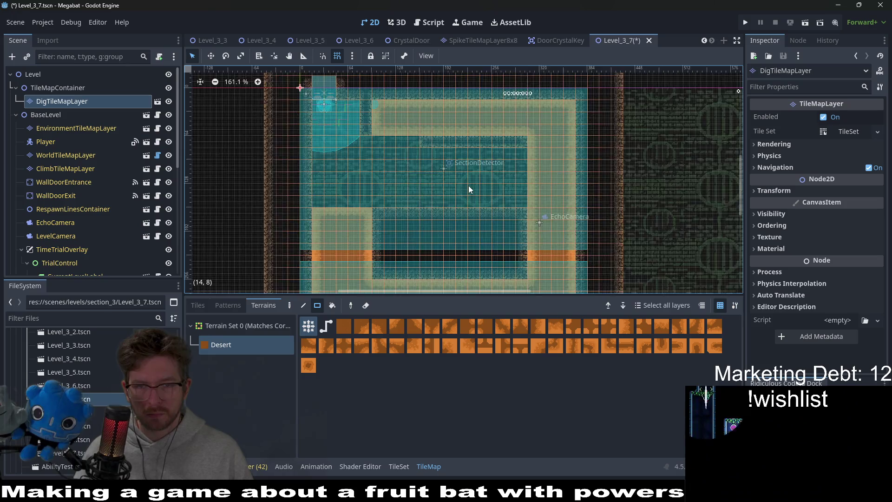
{"action": "scroll", "coordinate": [513, 173], "scroll_direction": "up", "scroll_amount": 1}
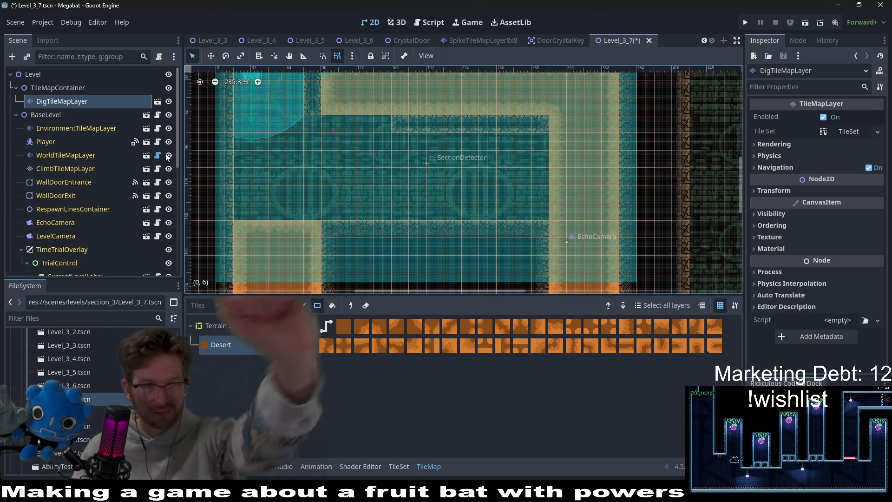
Step: Reselect DESERT on WorldTileMapLayer and move the Level_3_7 tab next to Level_3_6
{"action": "left_click", "coordinate": [70, 155]}
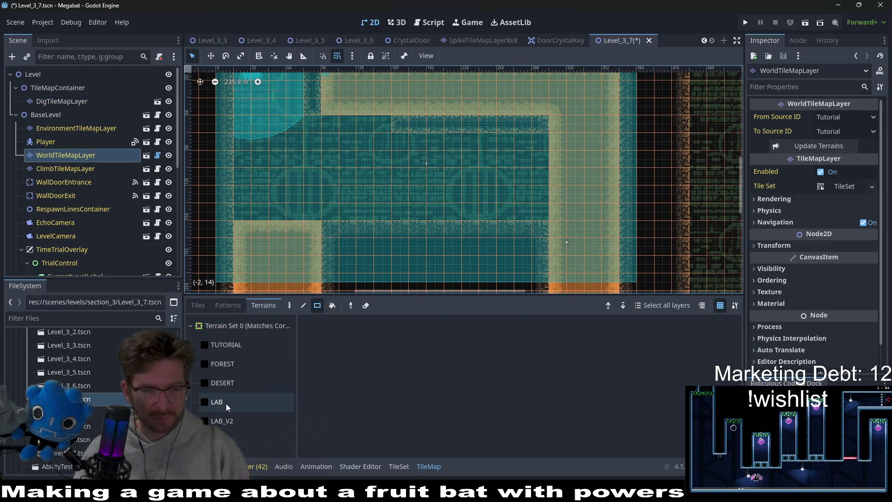
{"action": "left_click", "coordinate": [230, 383]}
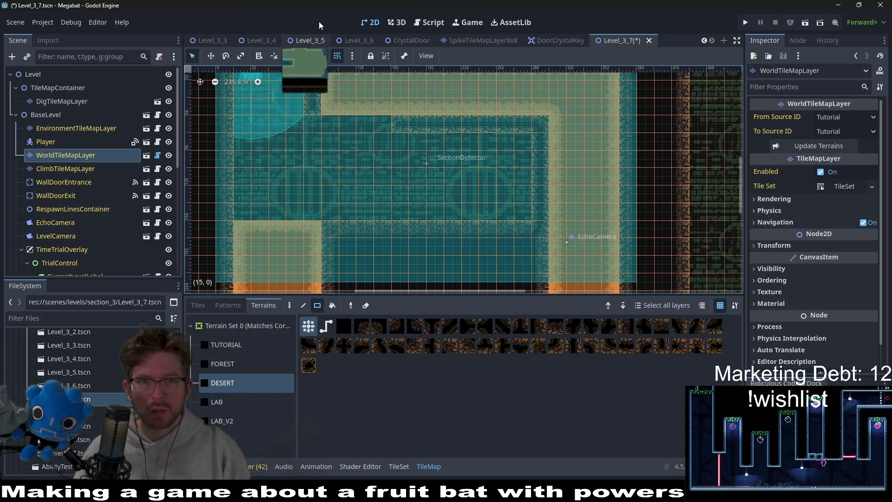
{"action": "mouse_move", "coordinate": [620, 40]}
{"action": "left_mouse_down"}
{"action": "mouse_move", "coordinate": [469, 27]}
{"action": "mouse_move", "coordinate": [375, 46]}
{"action": "left_mouse_up"}
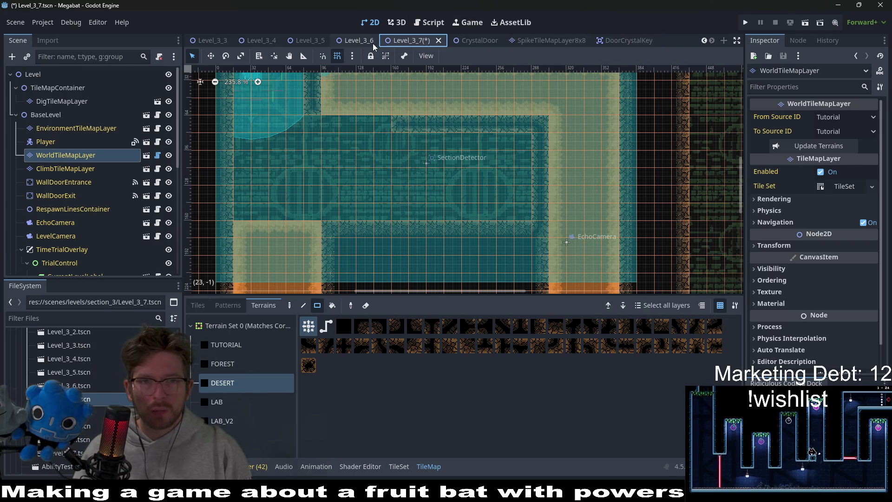
Step: Check Level_3_5, Level_3_4 and Level_3_6 for reference, then return to Level_3_7
{"action": "left_click", "coordinate": [305, 39]}
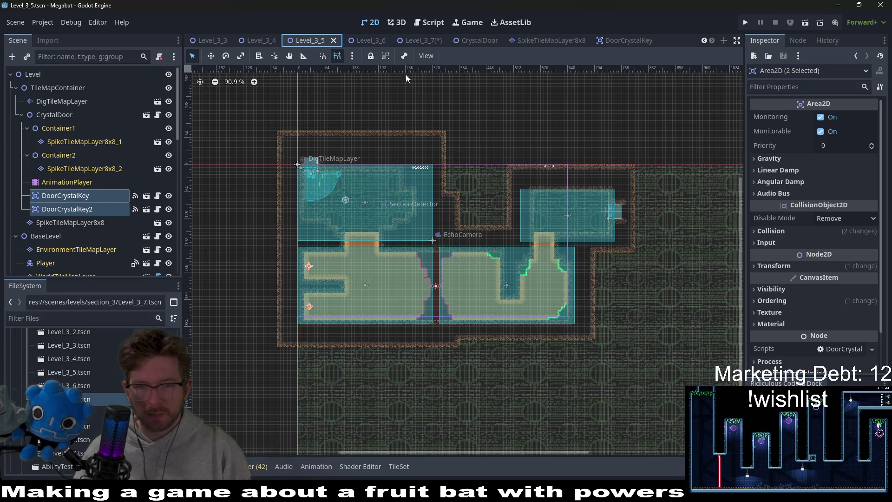
{"action": "left_click", "coordinate": [266, 44]}
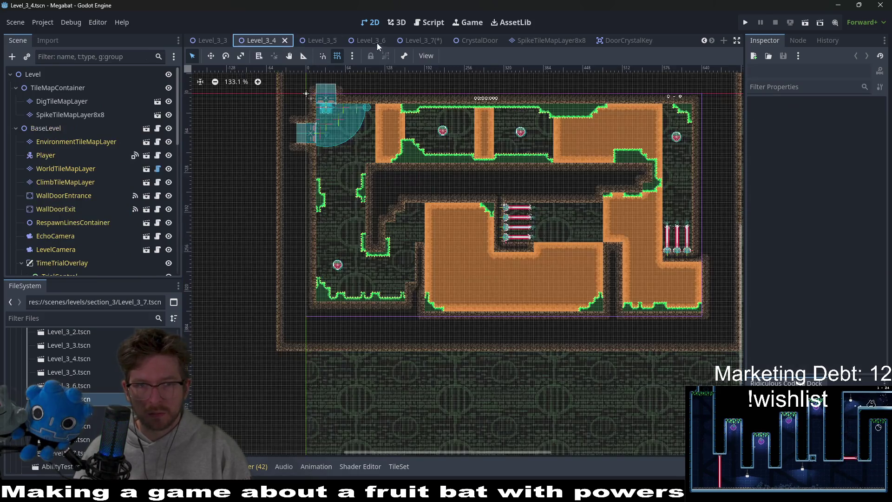
{"action": "left_click", "coordinate": [378, 43]}
{"action": "left_click", "coordinate": [425, 43]}
{"action": "scroll", "coordinate": [449, 171], "scroll_direction": "down", "scroll_amount": 4}
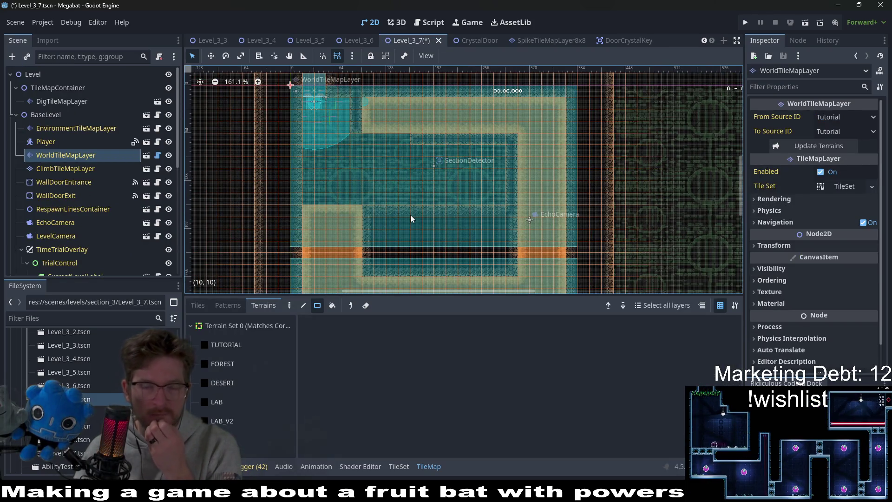
{"action": "mouse_move", "coordinate": [393, 224]}
{"action": "left_mouse_down"}
{"action": "mouse_move", "coordinate": [399, 176]}
{"action": "mouse_move", "coordinate": [422, 216]}
{"action": "left_mouse_up"}
{"action": "scroll", "coordinate": [419, 215], "scroll_direction": "up", "scroll_amount": 3}
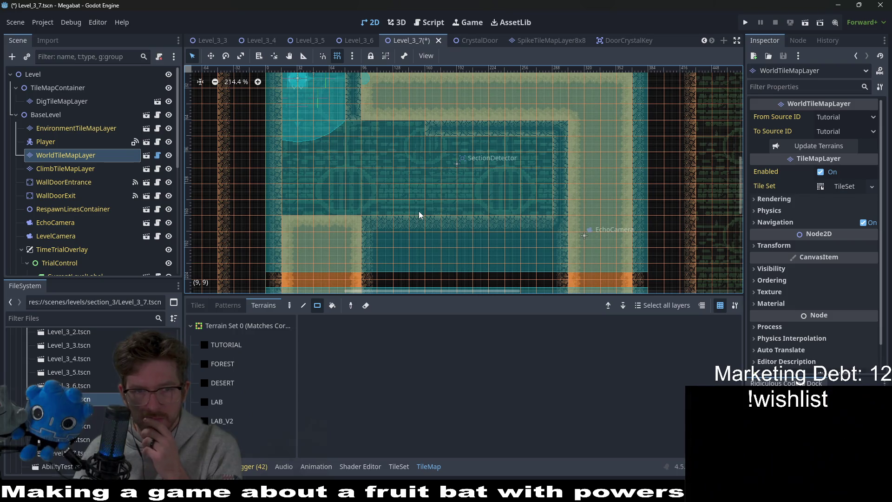
{"action": "scroll", "coordinate": [419, 215], "scroll_direction": "down", "scroll_amount": 5}
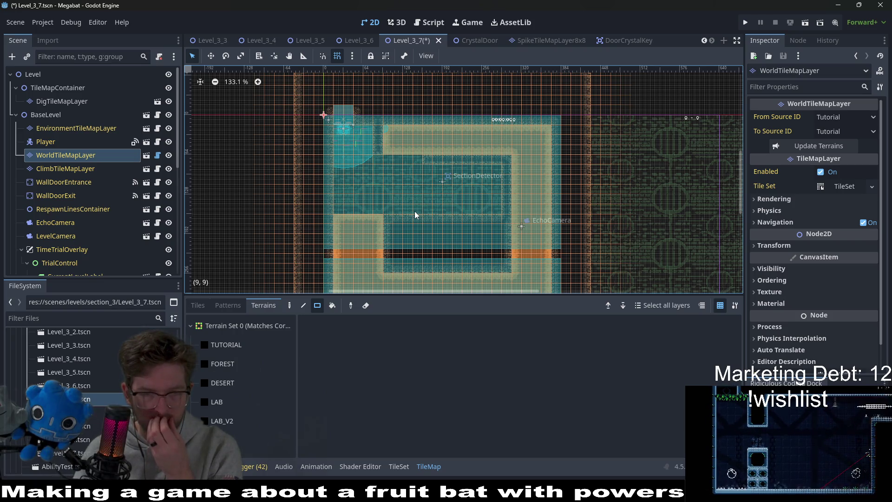
{"action": "scroll", "coordinate": [415, 214], "scroll_direction": "down", "scroll_amount": 4}
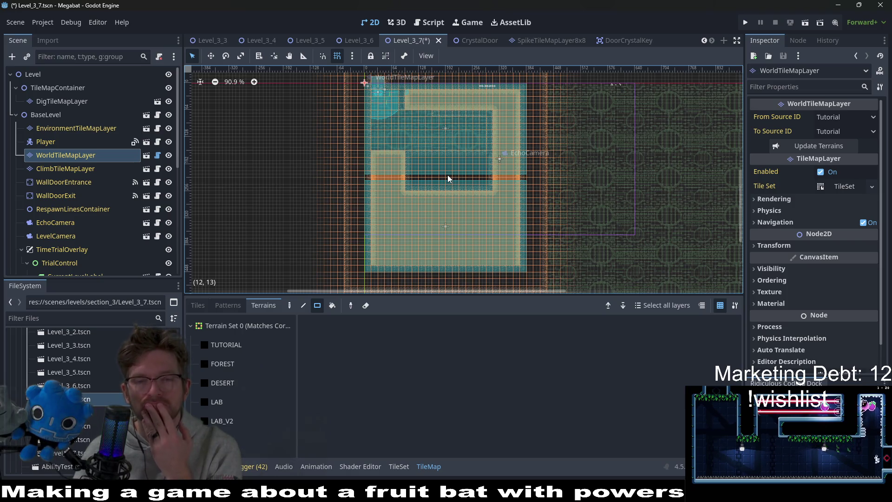
{"action": "scroll", "coordinate": [449, 179], "scroll_direction": "up", "scroll_amount": 6}
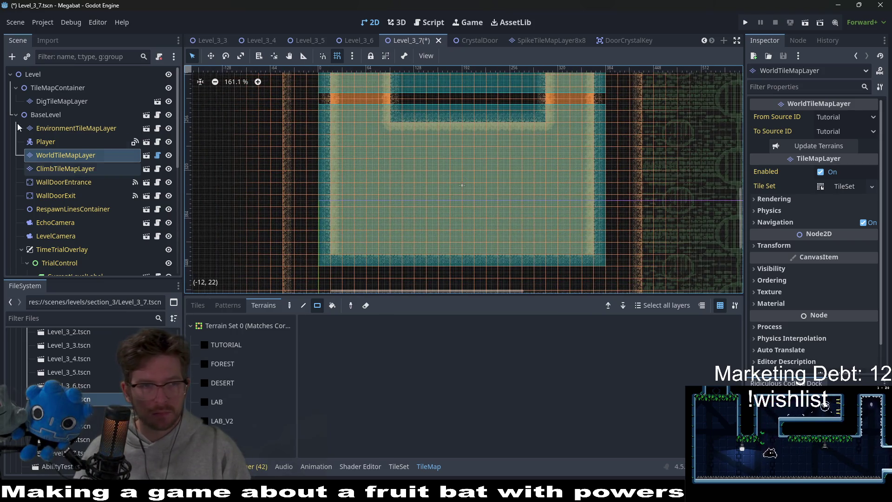
{"action": "left_click", "coordinate": [62, 102]}
Step: Instance SpikeTileMapLayer8x8 as a child of TileMapContainer in Level_3_7
{"action": "right_click", "coordinate": [66, 91]}
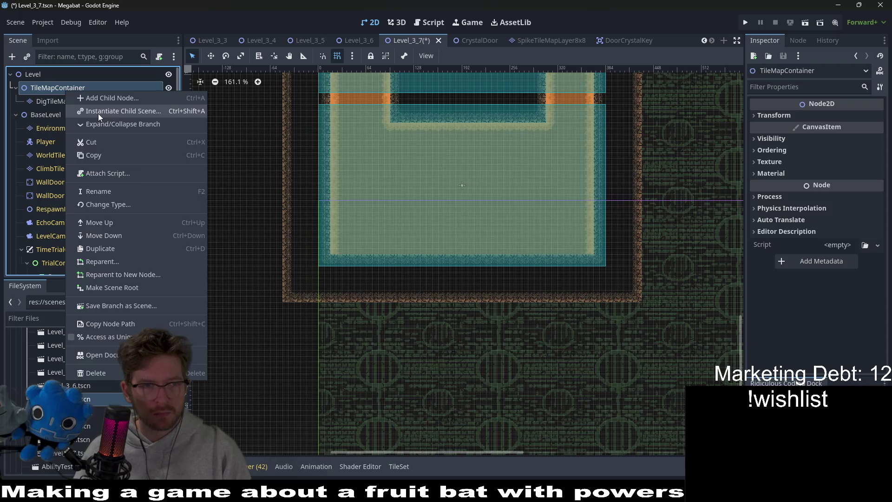
{"action": "left_click", "coordinate": [99, 112]}
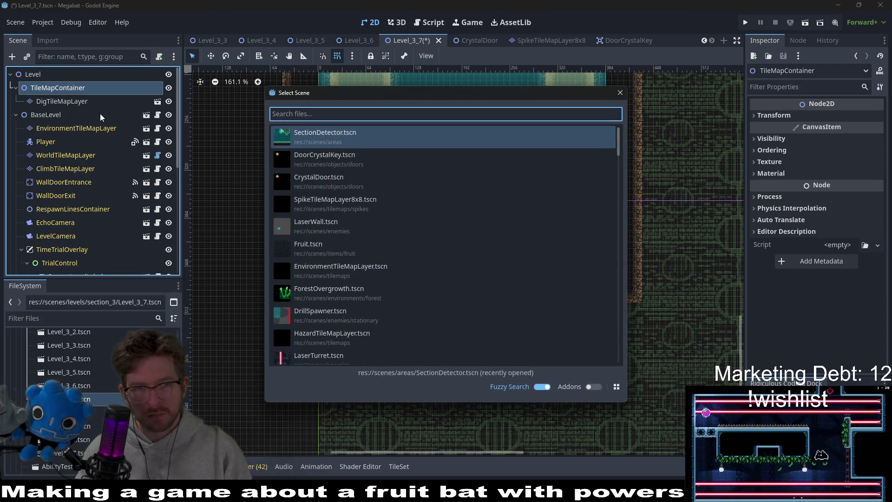
{"action": "type", "text": "haz"}
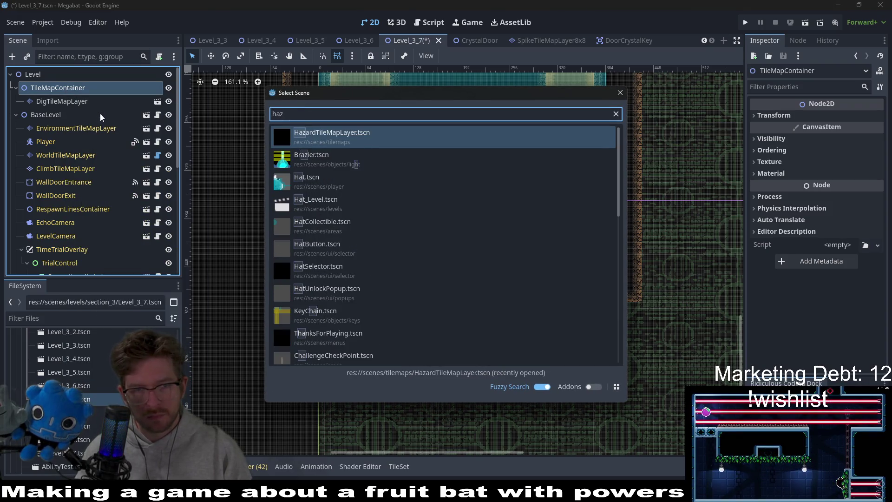
{"action": "key", "text": "BackSpace"}
{"action": "key", "text": "BackSpace"}
{"action": "key", "text": "BackSpace"}
{"action": "type", "text": "spik"}
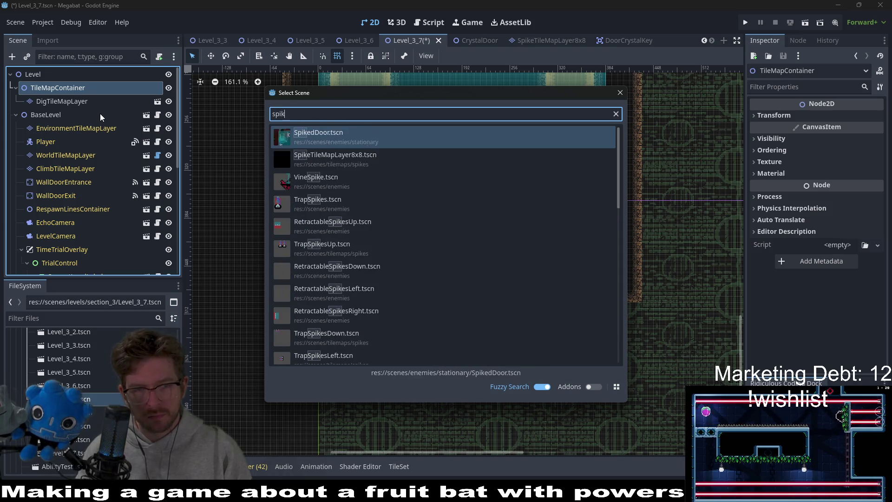
{"action": "type", "text": "e8"}
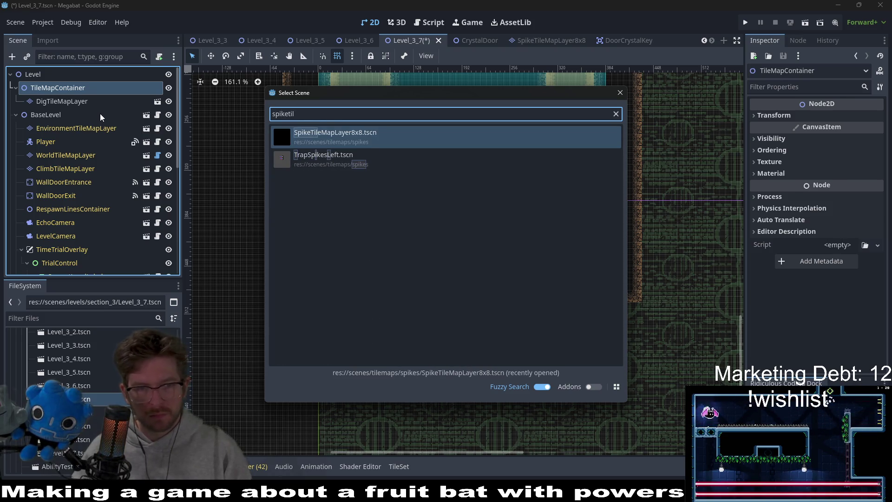
{"action": "key", "text": "Return"}
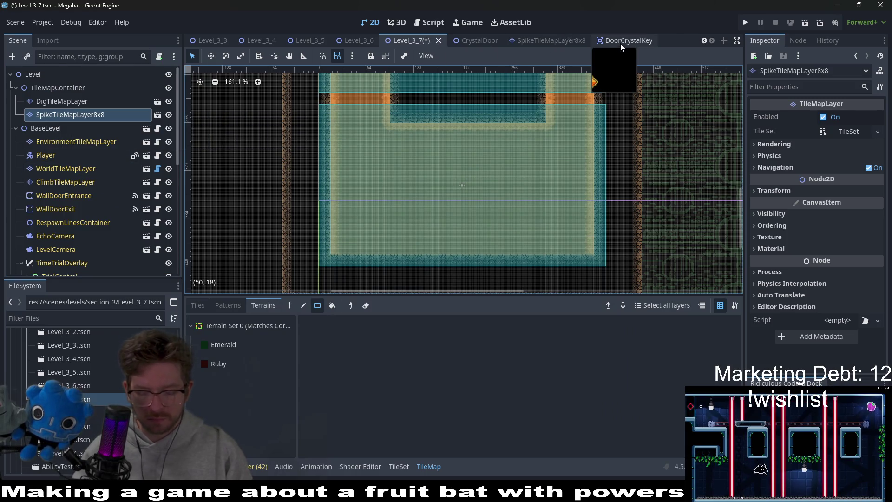
Step: Open BaseDesert.tscn and add SpikeTileMapLayer8x8 under its TileMapContainer too
{"action": "key", "text": "alt+shift+o"}
{"action": "type", "text": "base"}
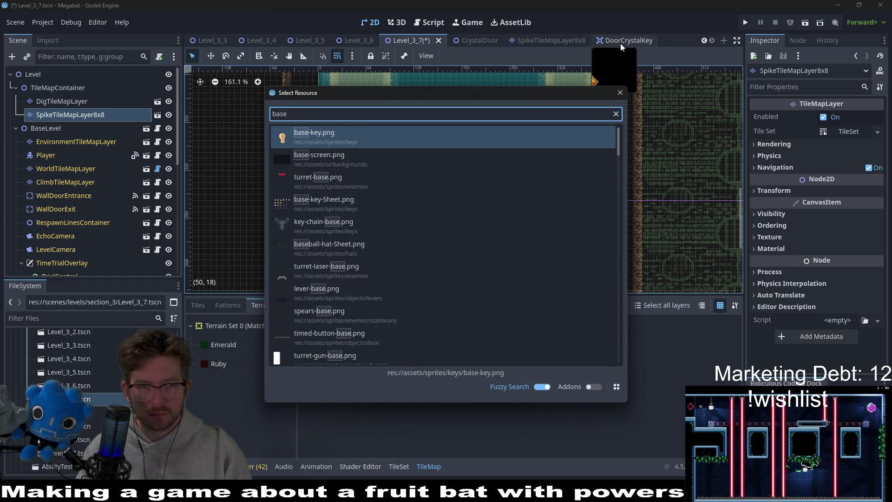
{"action": "type", "text": "desert"}
{"action": "key", "text": "Return"}
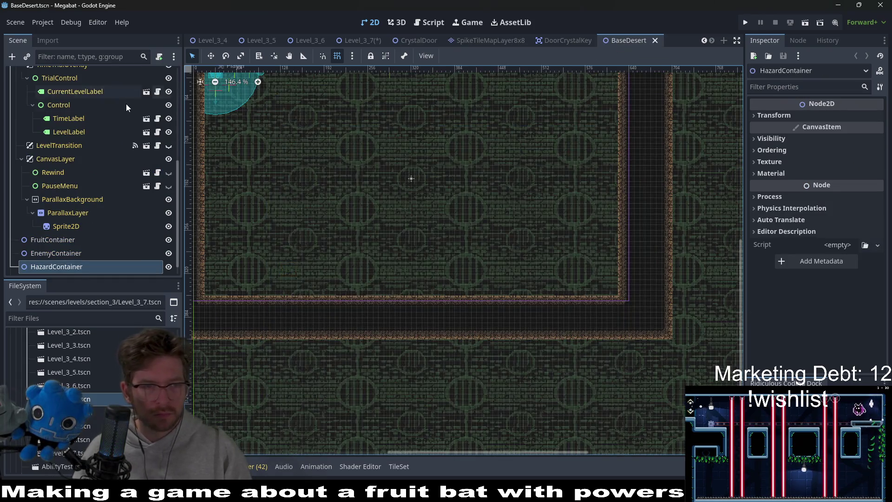
{"action": "scroll", "coordinate": [126, 107], "scroll_direction": "up", "scroll_amount": 5}
{"action": "left_click", "coordinate": [72, 88]}
{"action": "right_click", "coordinate": [77, 88]}
{"action": "left_click", "coordinate": [101, 108]}
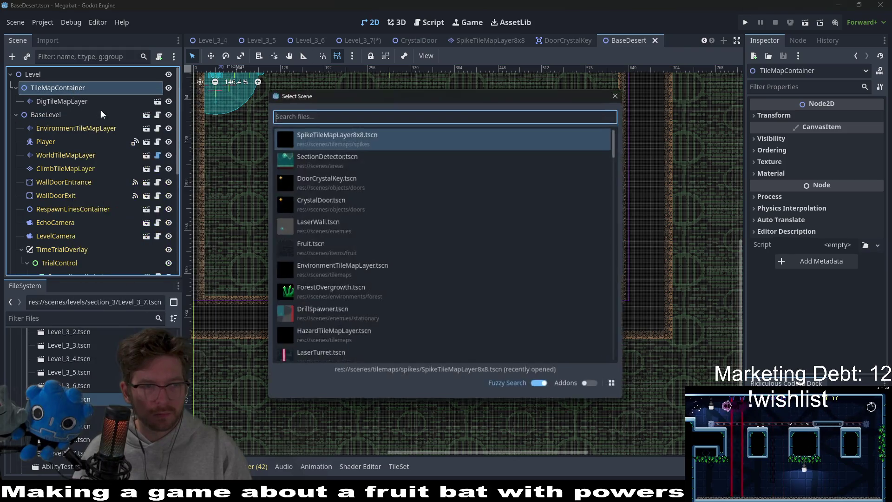
{"action": "key", "text": "Return"}
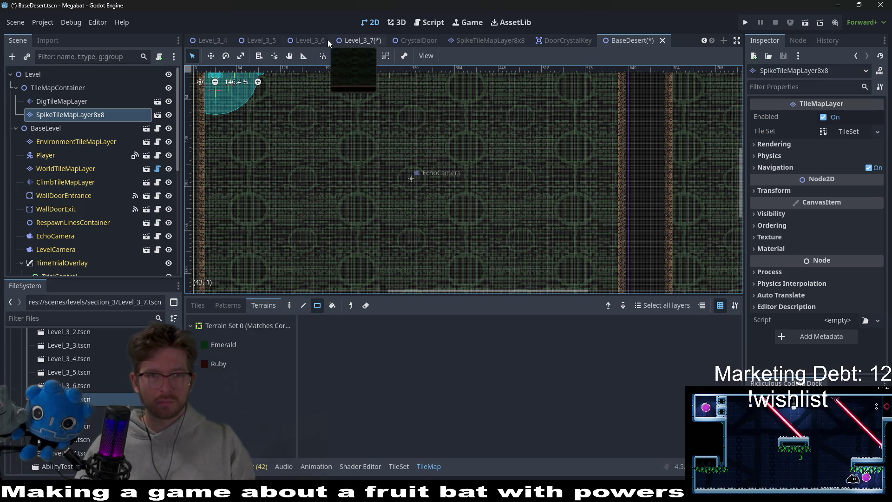
Step: Switch through the Level_3_6 and BaseDesert scenes, ending back on Level_3_7
{"action": "left_click", "coordinate": [291, 39]}
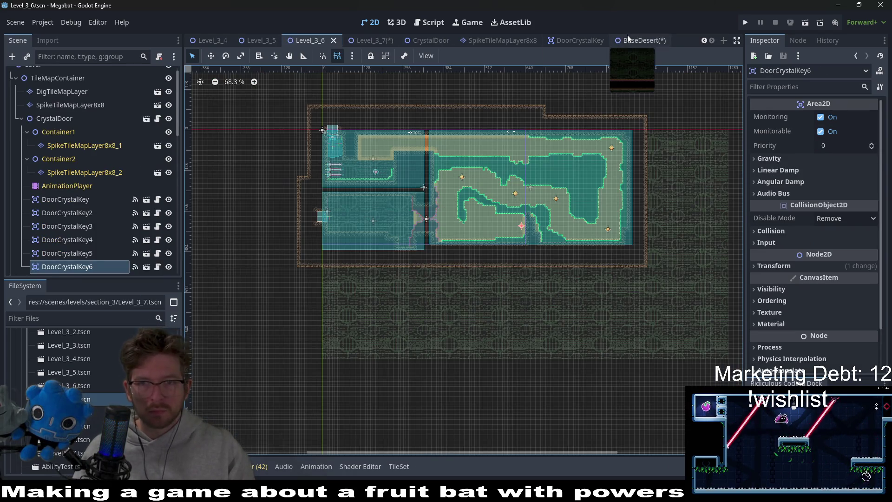
{"action": "left_click", "coordinate": [625, 39]}
{"action": "left_click", "coordinate": [360, 40]}
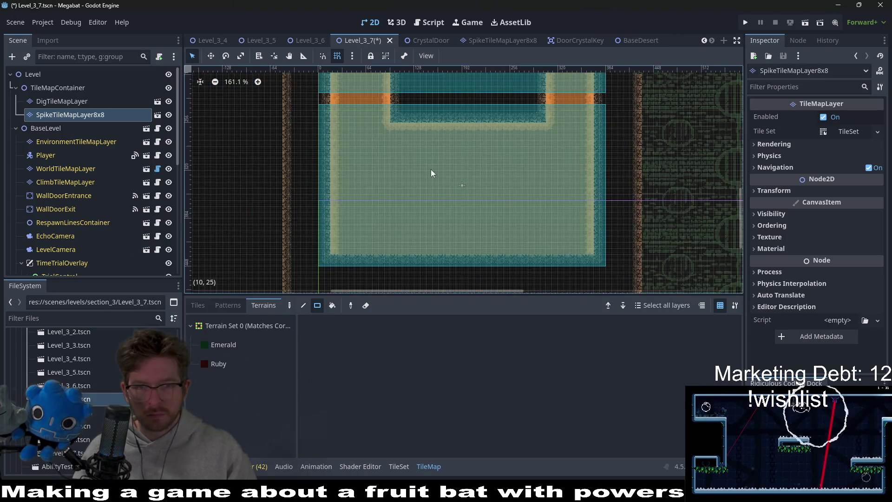
Step: Save Level_3_7 with Ctrl+S, then select the HazardContainer node
{"action": "scroll", "coordinate": [455, 151], "scroll_direction": "up", "scroll_amount": 5}
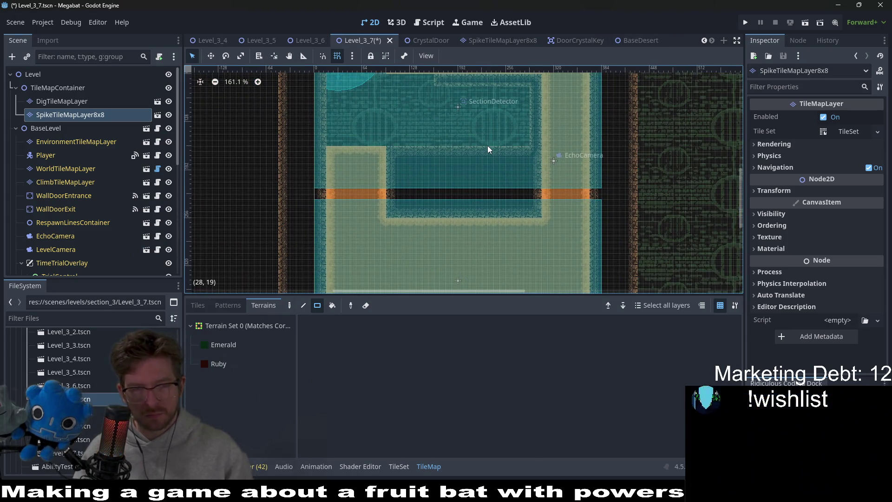
{"action": "key", "text": "ctrl+s"}
{"action": "scroll", "coordinate": [497, 191], "scroll_direction": "down", "scroll_amount": 3}
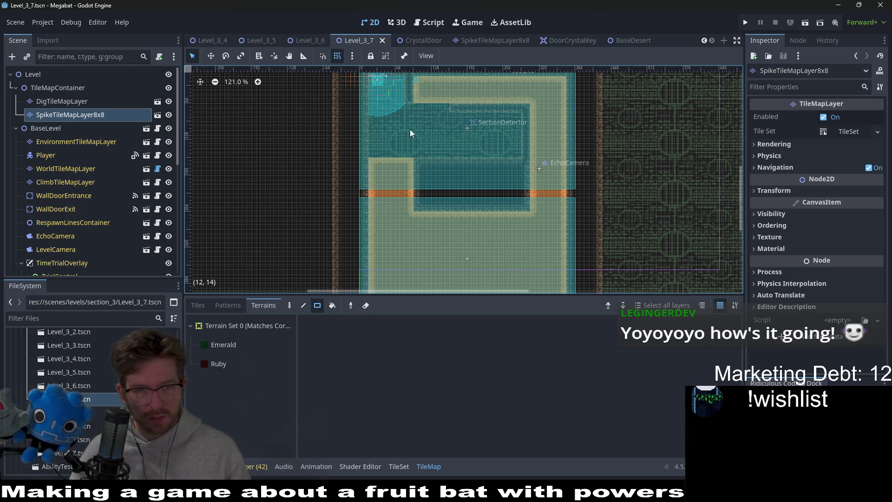
{"action": "scroll", "coordinate": [91, 135], "scroll_direction": "down", "scroll_amount": 10}
{"action": "left_click", "coordinate": [48, 228]}
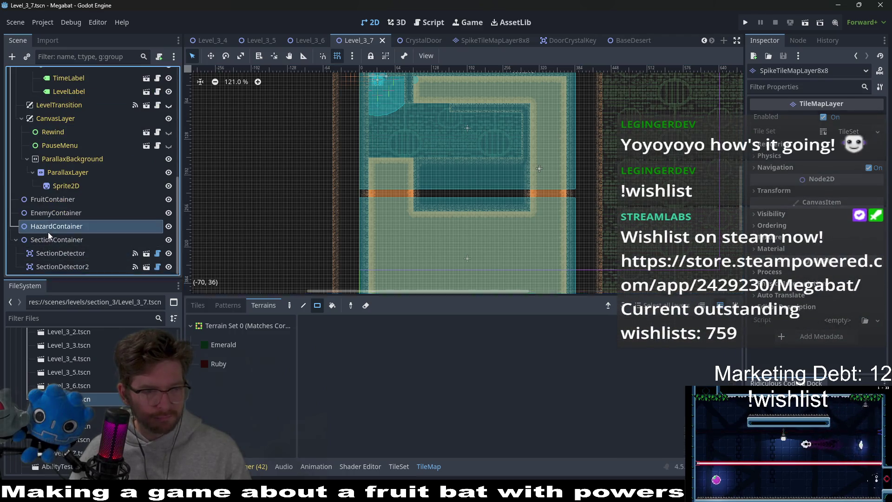
Step: Open the child-scene picker for HazardContainer, clear the 'h' search, and back out
{"action": "right_click", "coordinate": [49, 233]}
{"action": "left_click", "coordinate": [129, 207]}
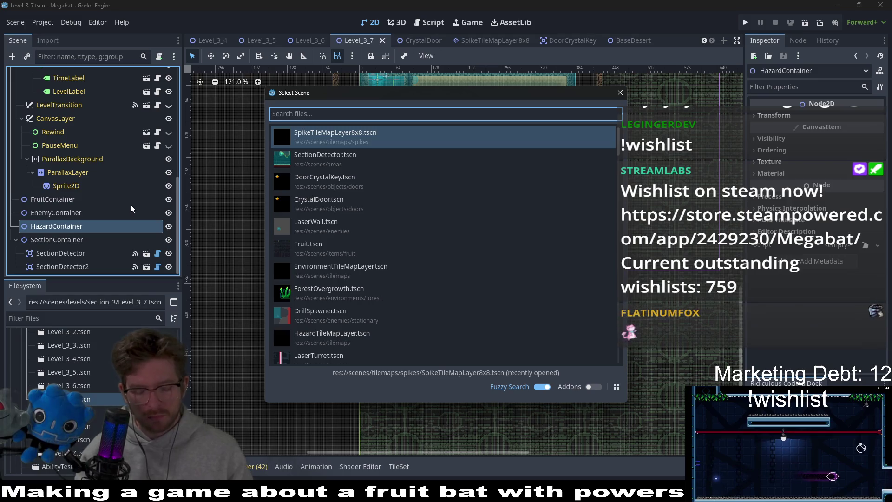
{"action": "type", "text": "h"}
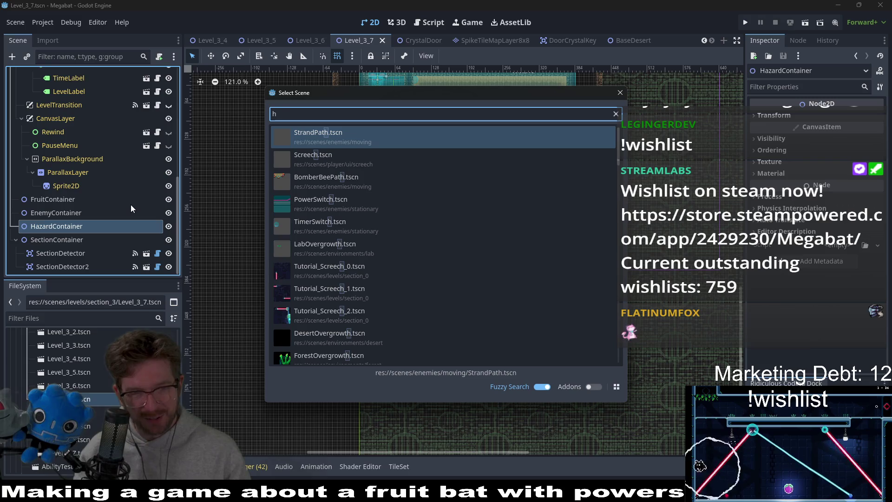
{"action": "key", "text": "BackSpace"}
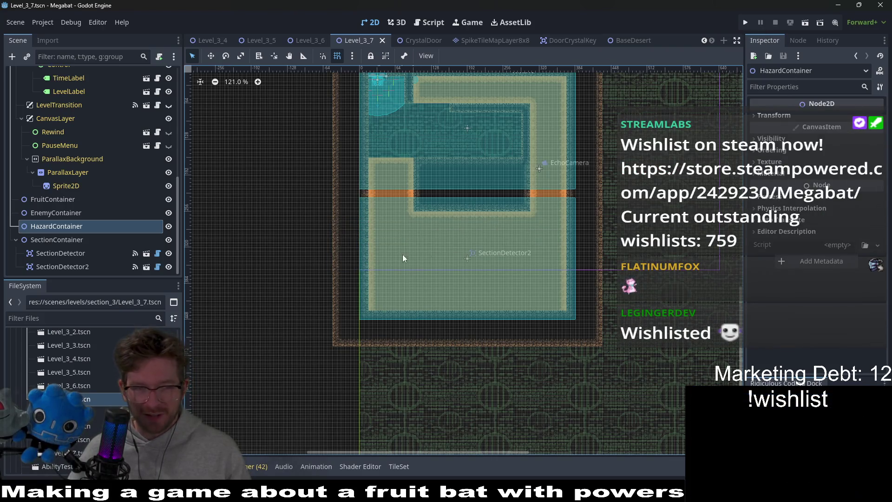
{"action": "right_click", "coordinate": [84, 232]}
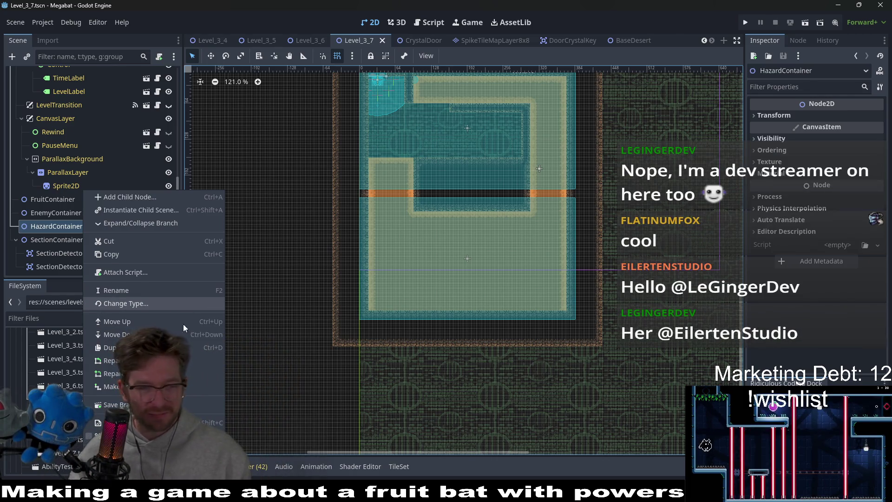
Step: Dismiss the node menu and shift the level view down slightly
{"action": "left_click", "coordinate": [455, 149]}
{"action": "left_click_drag", "start_coordinate": [458, 153], "coordinate": [460, 199]}
{"action": "scroll", "coordinate": [56, 205], "scroll_direction": "up", "scroll_amount": 5}
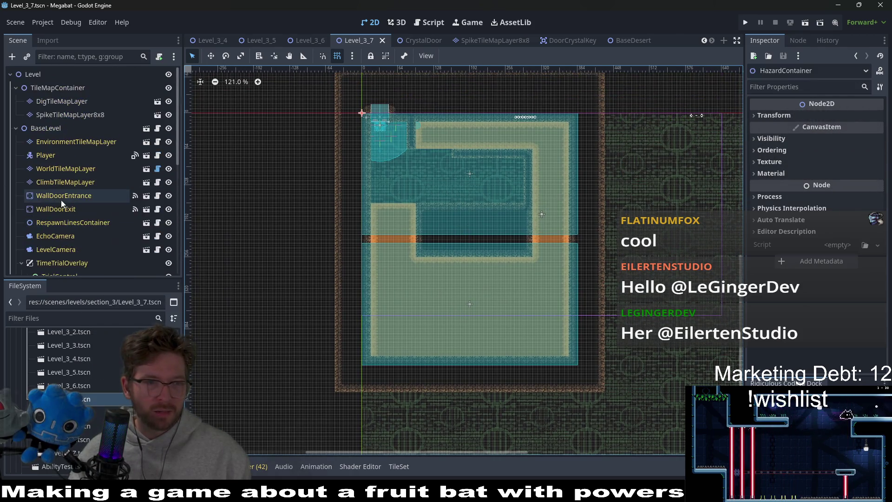
{"action": "scroll", "coordinate": [70, 168], "scroll_direction": "down", "scroll_amount": 3}
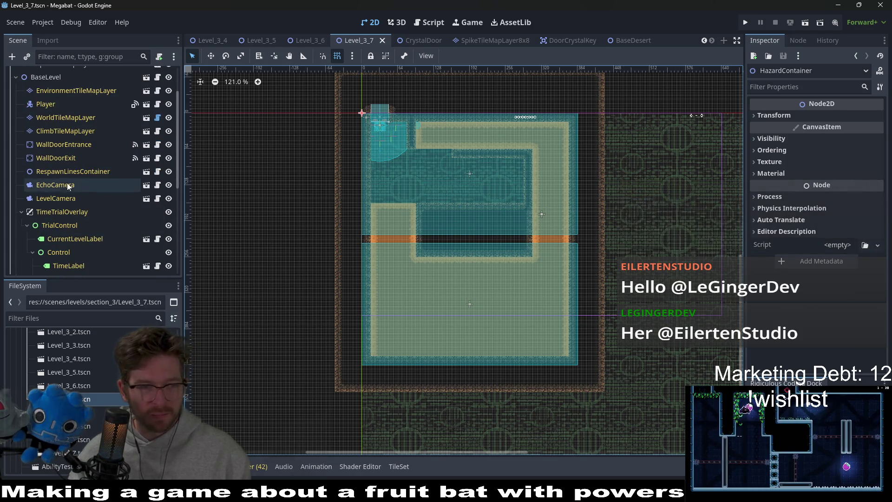
{"action": "scroll", "coordinate": [70, 219], "scroll_direction": "down", "scroll_amount": 10}
{"action": "scroll", "coordinate": [86, 205], "scroll_direction": "up", "scroll_amount": 10}
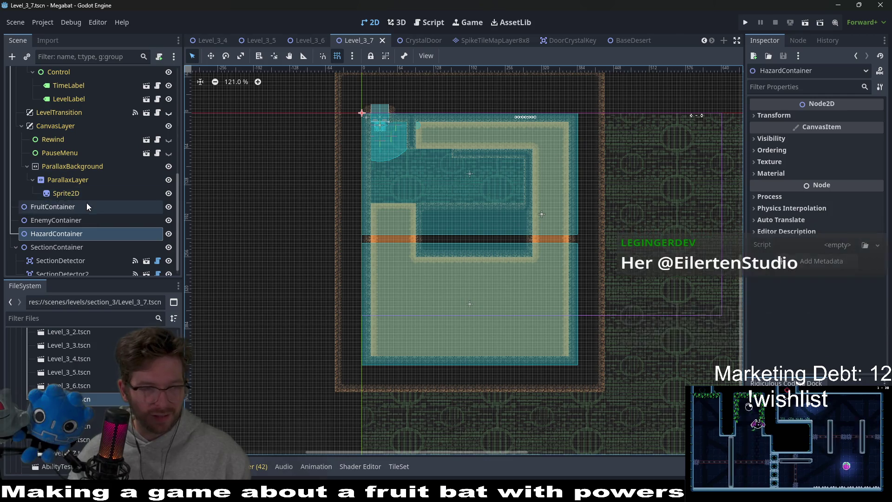
{"action": "scroll", "coordinate": [78, 159], "scroll_direction": "down", "scroll_amount": 10}
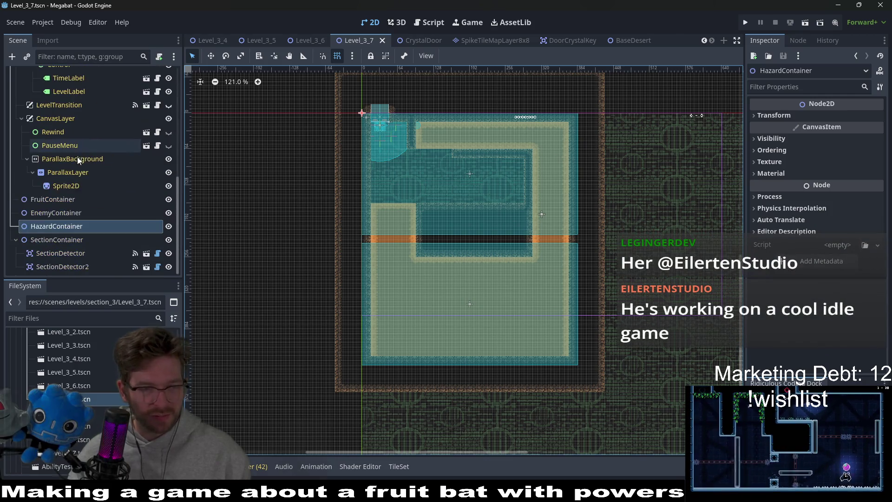
Step: Instance the Fruit scene under FruitContainer and set its Type to Dig
{"action": "left_click", "coordinate": [52, 199]}
{"action": "right_click", "coordinate": [52, 199]}
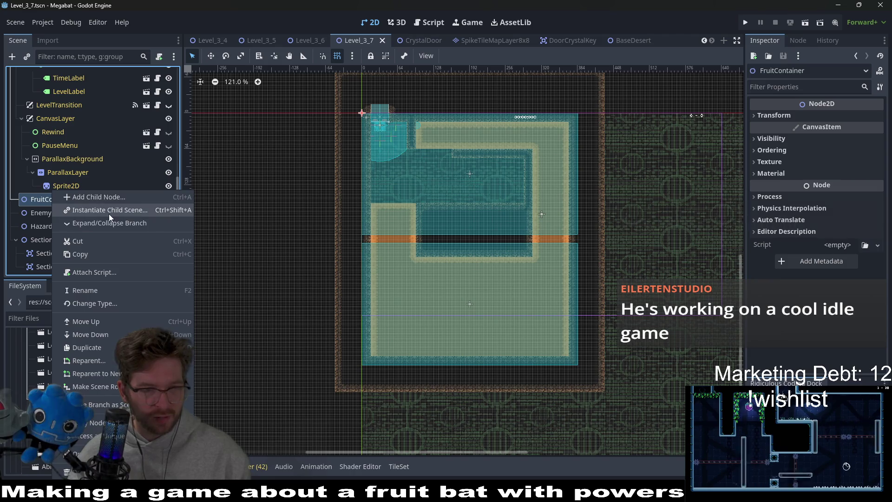
{"action": "left_click", "coordinate": [112, 217]}
{"action": "type", "text": "fruit"}
{"action": "key", "text": "Return"}
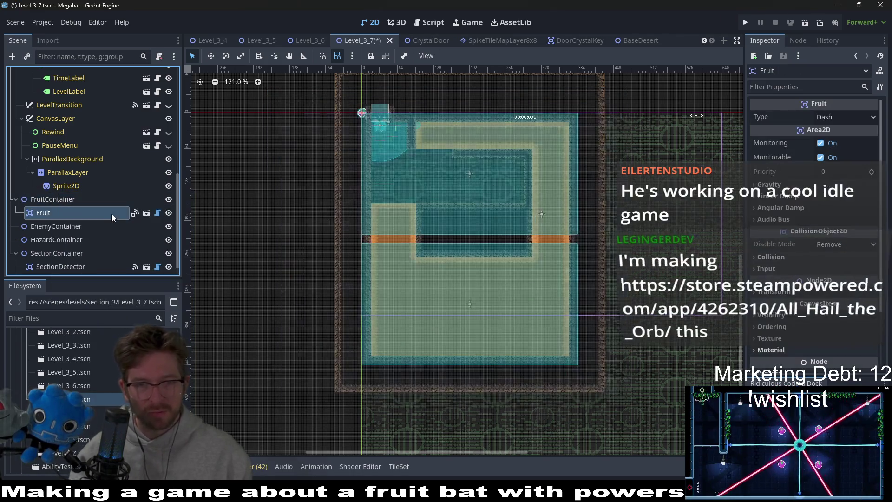
{"action": "left_click", "coordinate": [844, 118]}
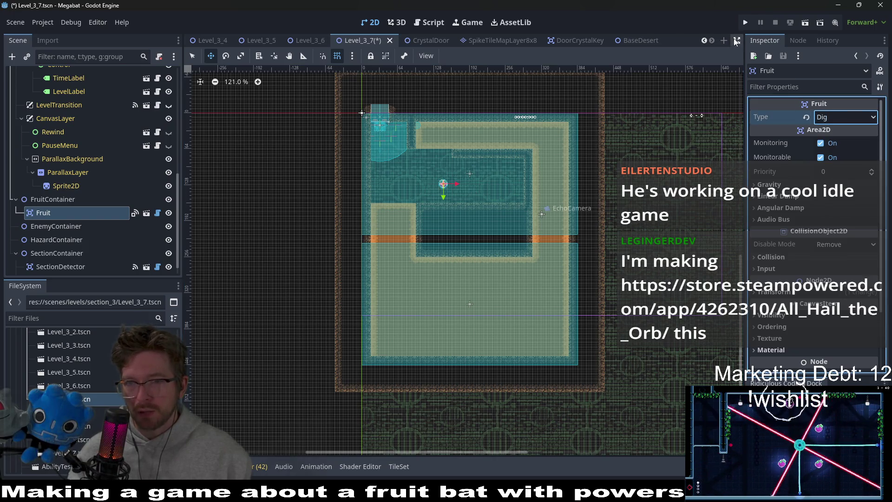
Step: Run the project, then switch to the Steam page and play the trailer full screen
{"action": "left_click", "coordinate": [745, 22]}
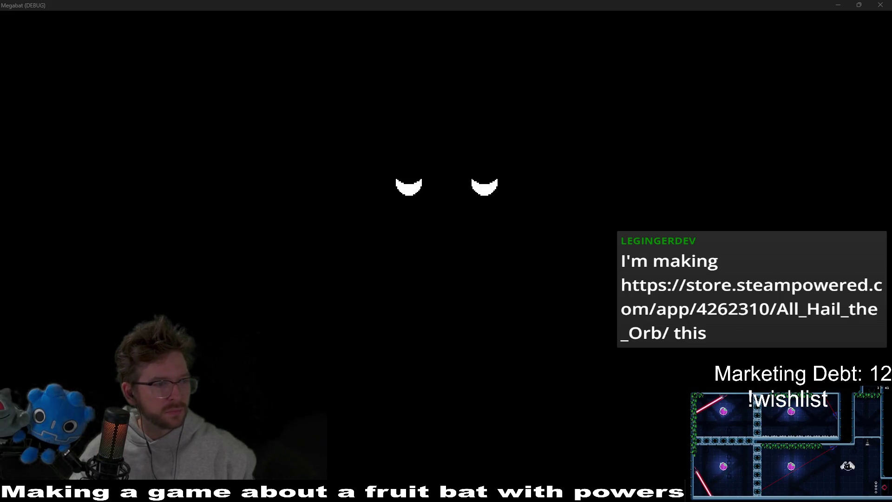
{"action": "key", "text": "alt+Tab"}
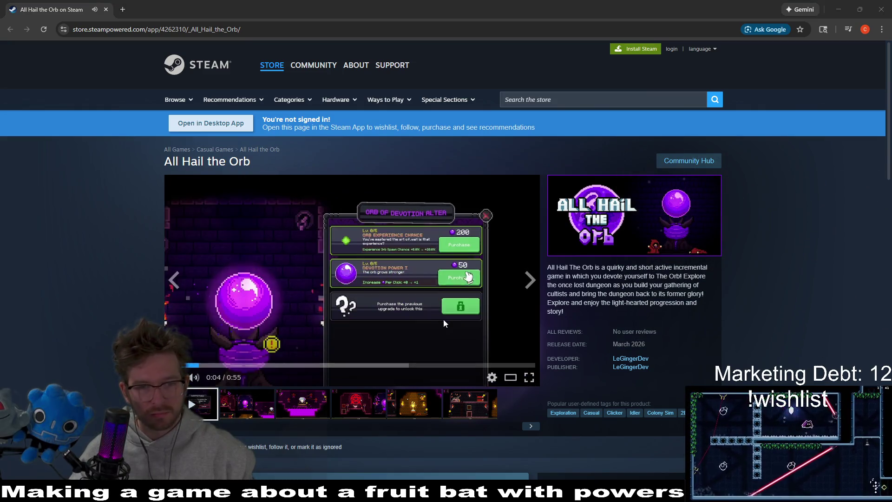
{"action": "left_click", "coordinate": [528, 376]}
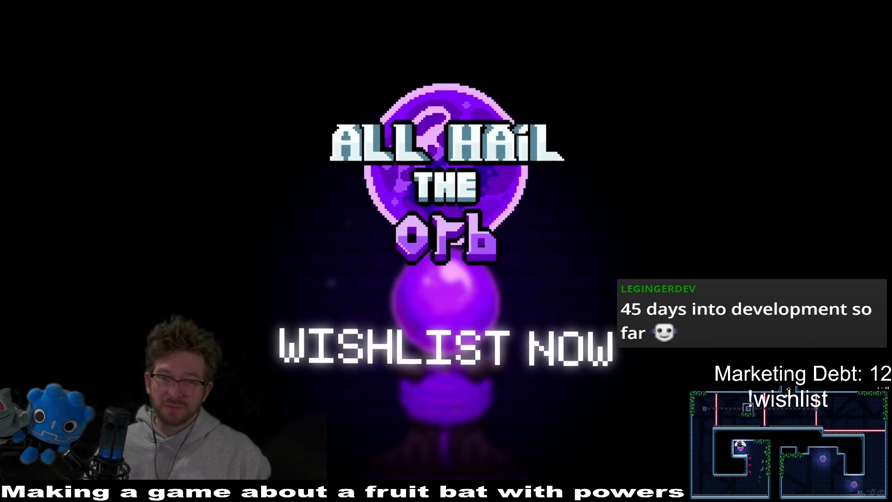
{"action": "mouse_move", "coordinate": [830, 318]}
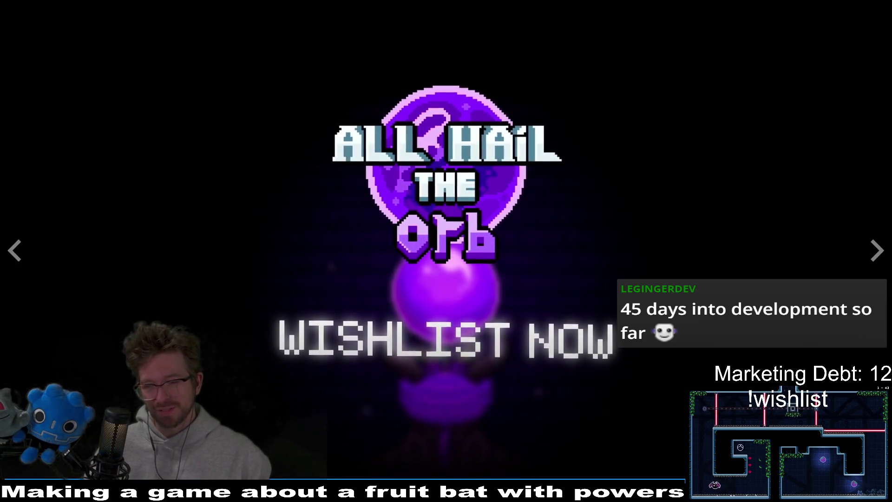
{"action": "key", "text": "Escape"}
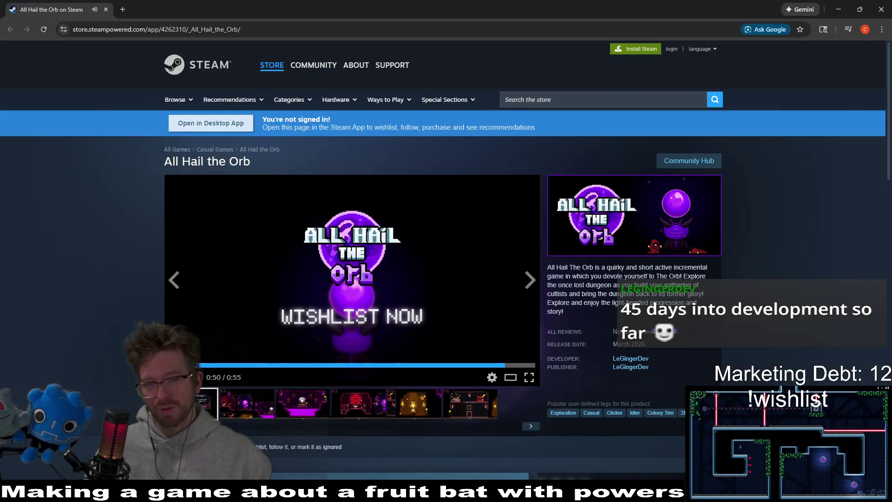
Step: Restart the All Hail the Orb trailer, jump to about 0:16, and resume playback
{"action": "mouse_move", "coordinate": [387, 278]}
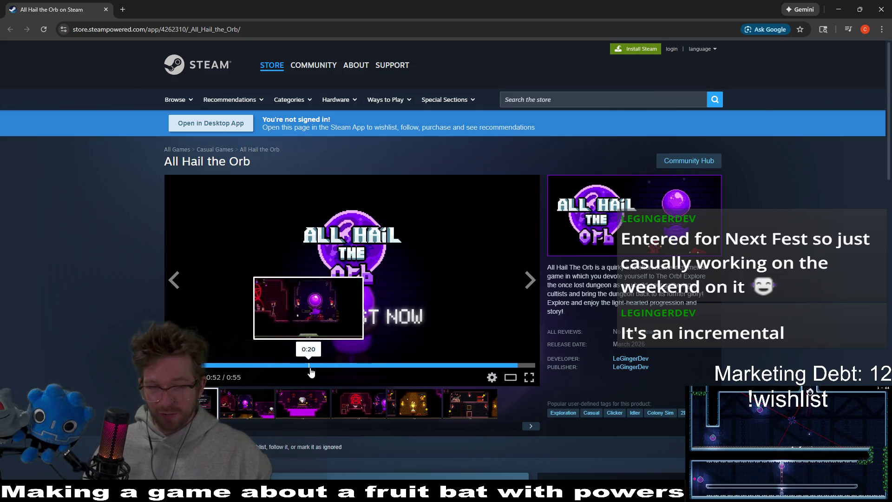
{"action": "left_click", "coordinate": [226, 365]}
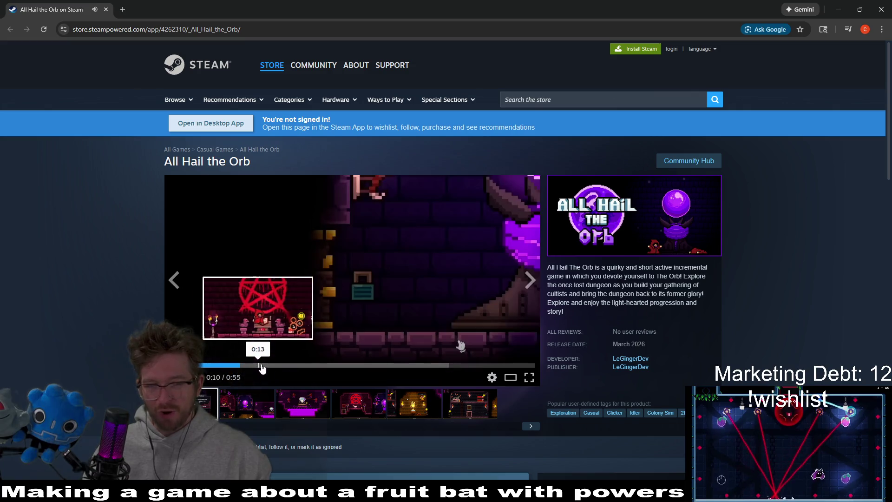
{"action": "left_click", "coordinate": [287, 365]}
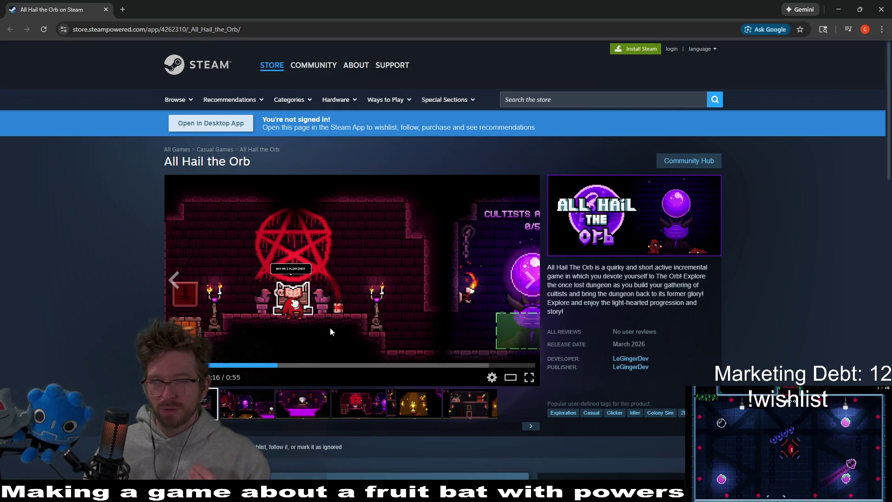
{"action": "left_click", "coordinate": [302, 298]}
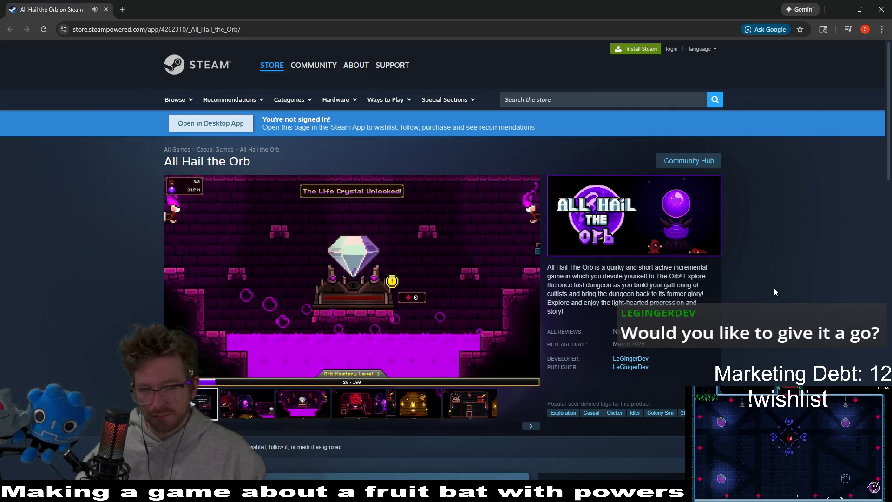
{"action": "scroll", "coordinate": [776, 311], "scroll_direction": "down", "scroll_amount": 1}
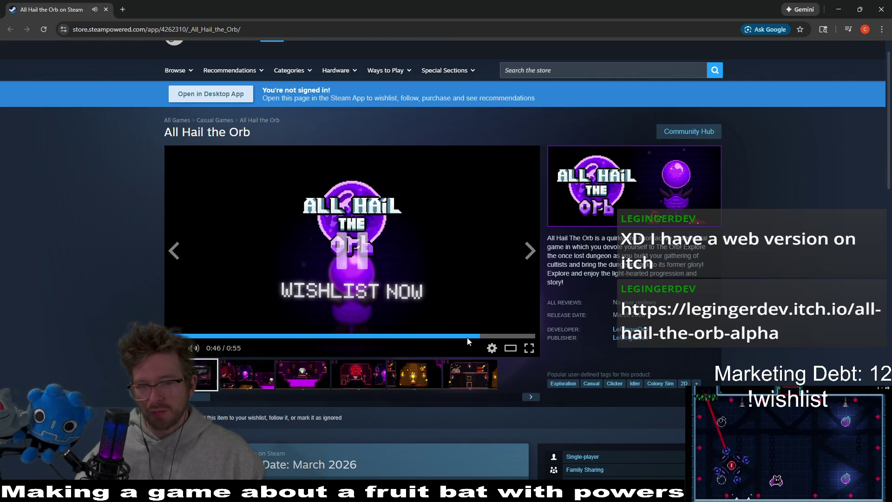
Step: Scrub the trailer back to its opening orb scene, then forward through scenes to 0:37
{"action": "left_click", "coordinate": [446, 336]}
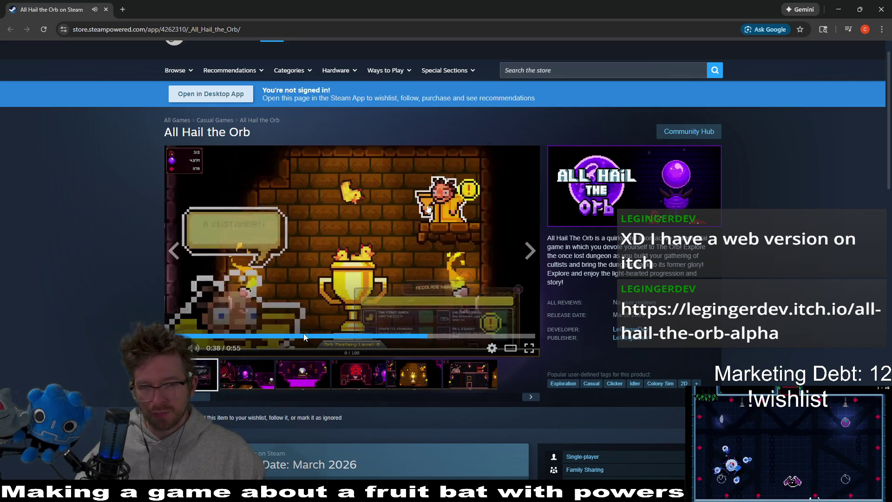
{"action": "left_click", "coordinate": [298, 335]}
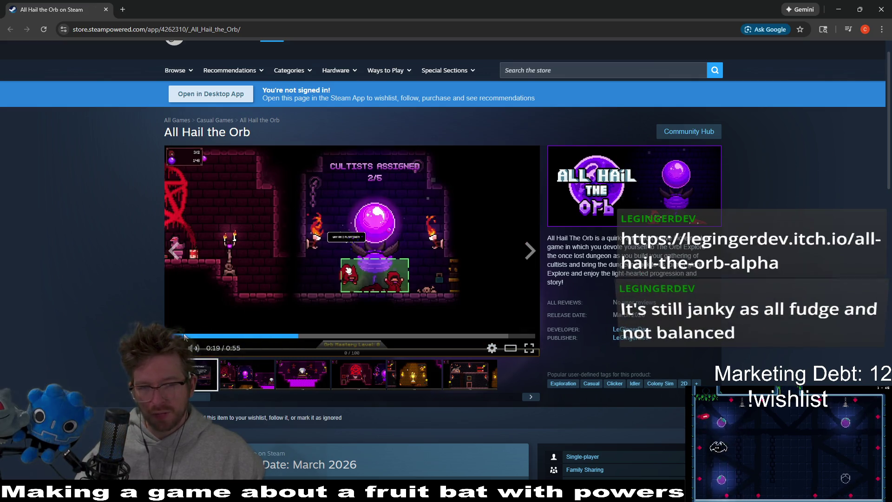
{"action": "left_click", "coordinate": [216, 335]}
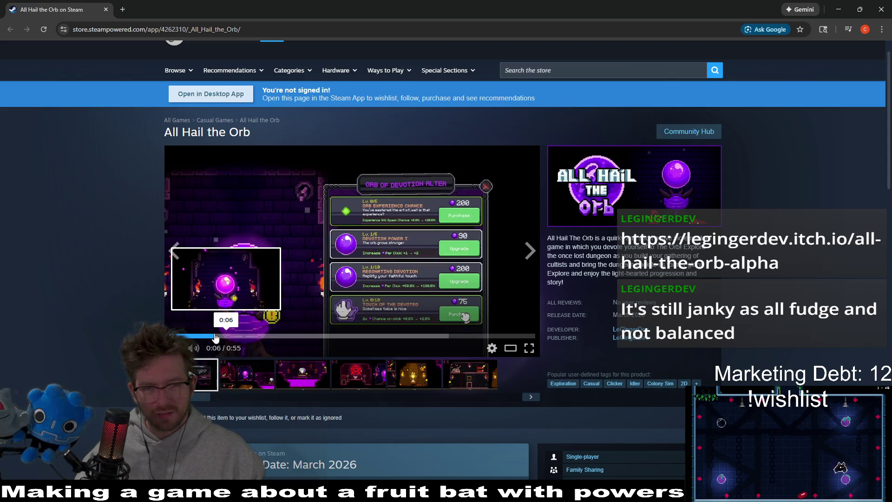
{"action": "left_click", "coordinate": [193, 336]}
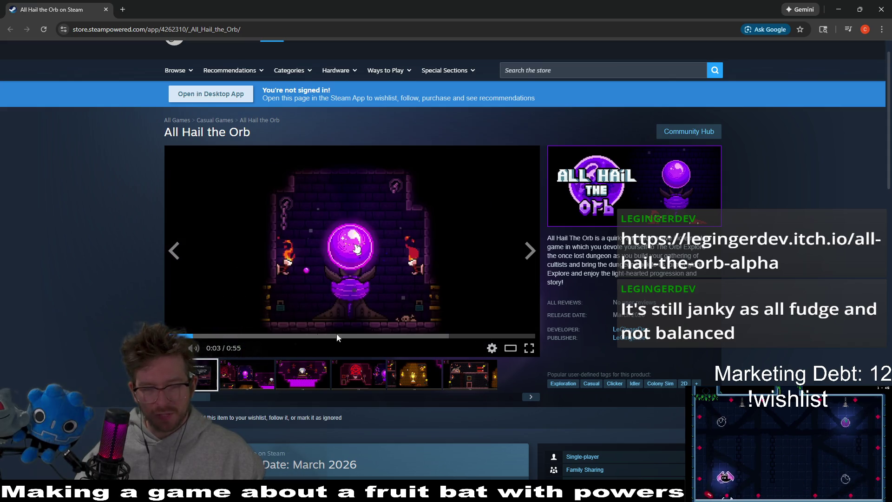
{"action": "left_click", "coordinate": [232, 335]}
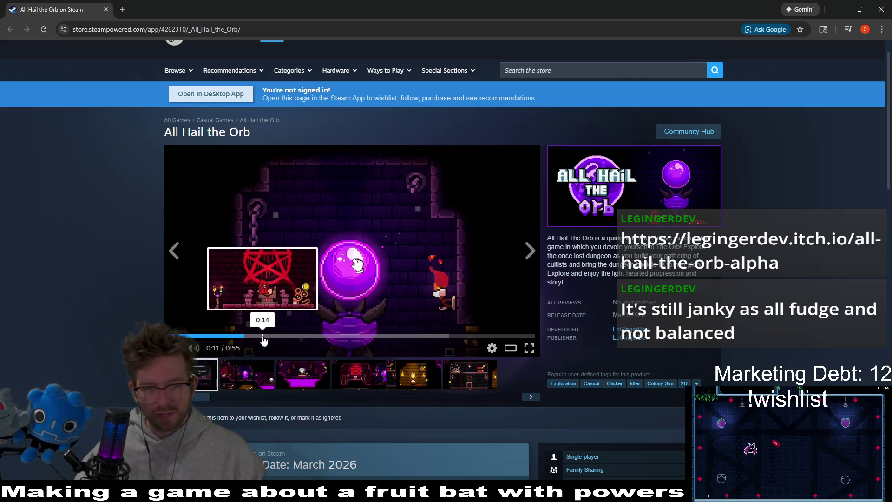
{"action": "left_click", "coordinate": [263, 336]}
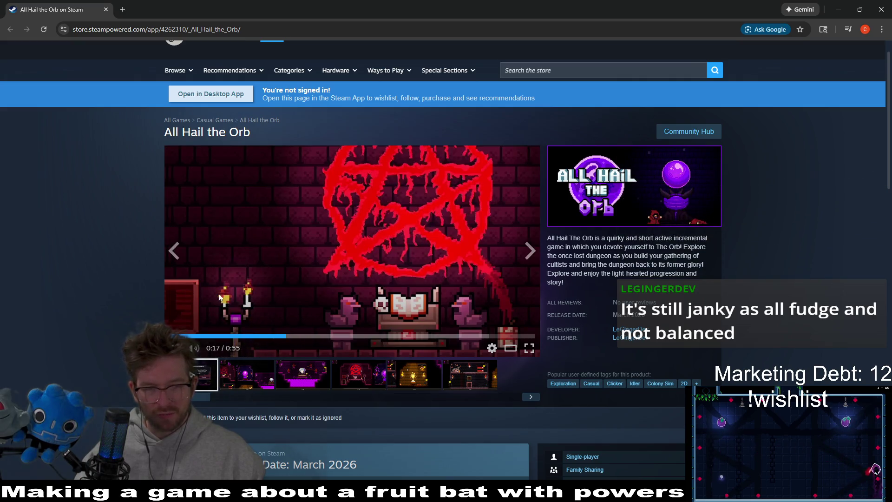
{"action": "left_click", "coordinate": [320, 336]}
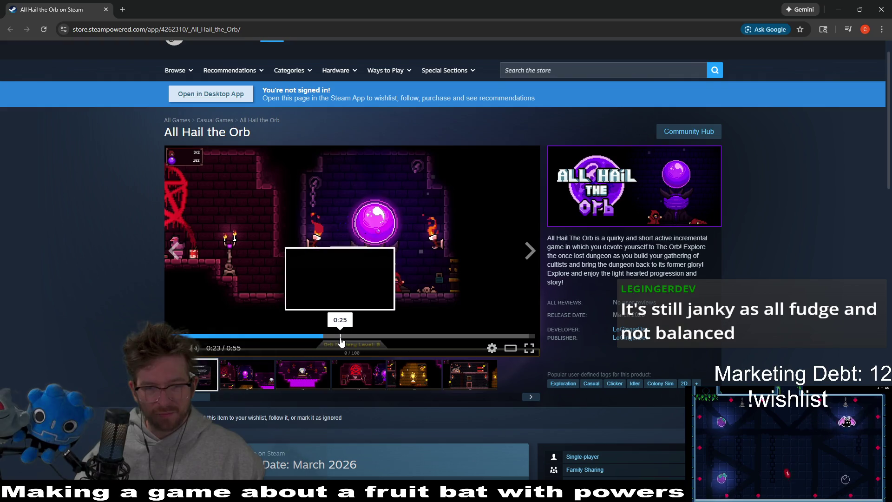
{"action": "left_click", "coordinate": [383, 335]}
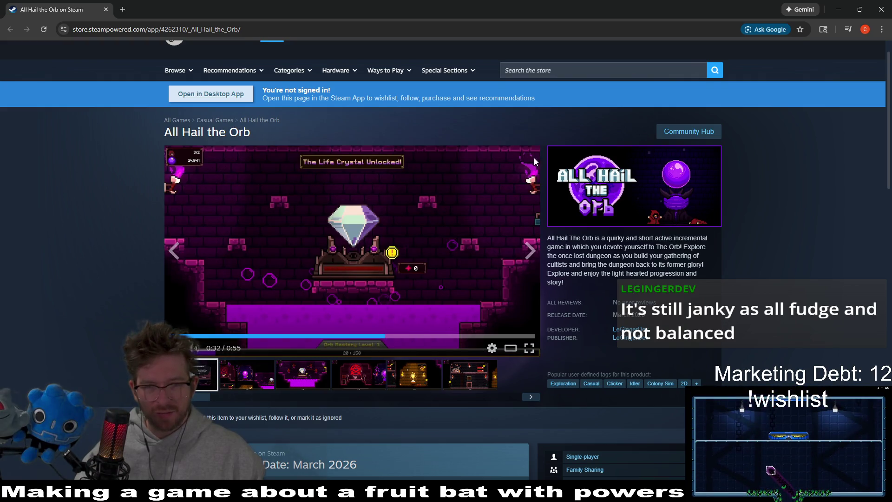
{"action": "left_click", "coordinate": [419, 336]}
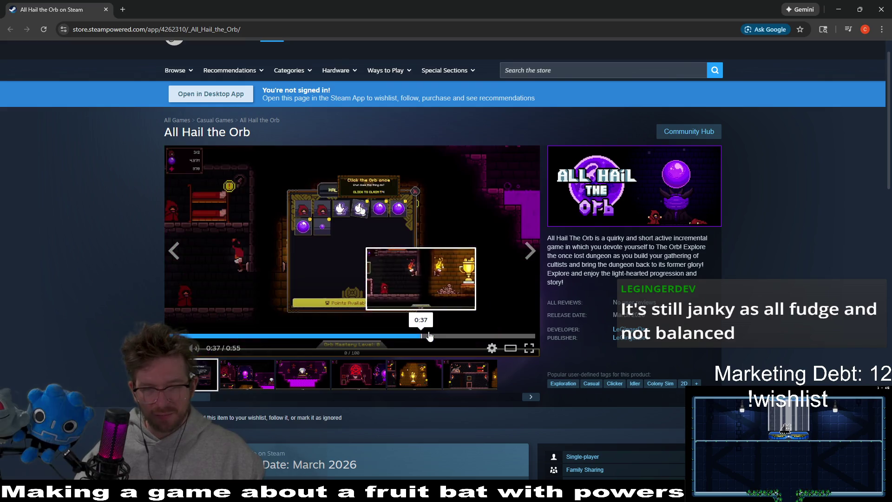